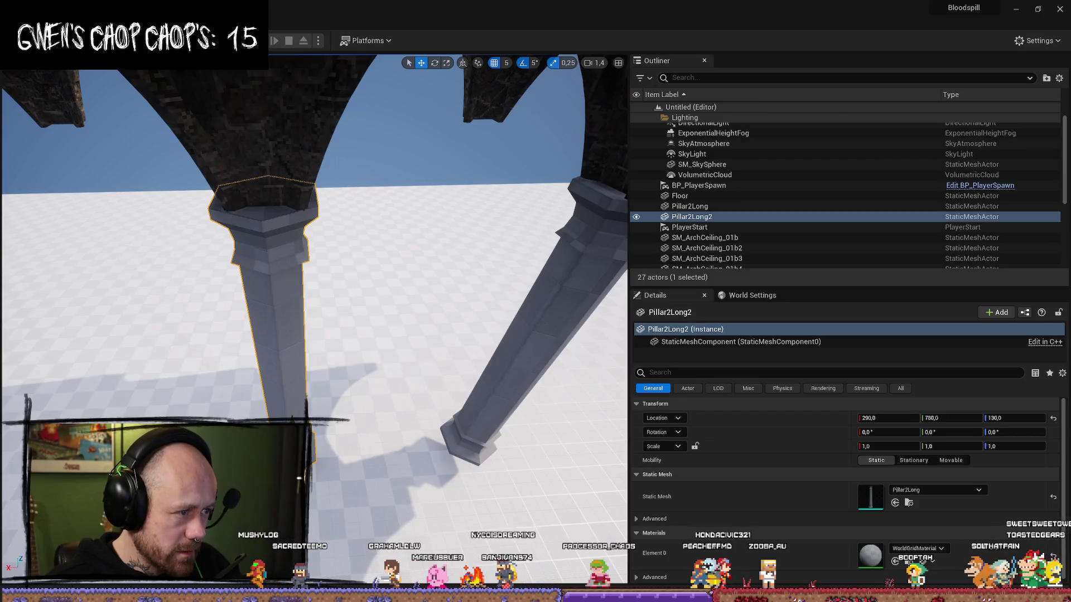
# Step: Select two pillars and duplicate them with Ctrl+D
pyautogui.moveTo(312, 279)
pyautogui.mouseDown()
pyautogui.moveTo(357, 262)
pyautogui.moveTo(324, 278)
pyautogui.mouseUp()
pyautogui.moveTo(212, 366)
pyautogui.mouseDown()
pyautogui.moveTo(212, 329)
pyautogui.moveTo(212, 363)
pyautogui.moveTo(385, 502)
pyautogui.mouseUp()
pyautogui.keyDown('ctrl'); pyautogui.click(212, 366); pyautogui.keyUp('ctrl')
pyautogui.hotkey('ctrl', 'd')
# Step: Place a copy of the end pillar further along the row, lined up with it
pyautogui.moveTo(385, 448); pyautogui.dragTo(385, 447)
pyautogui.moveTo(449, 401); pyautogui.dragTo(449, 401)
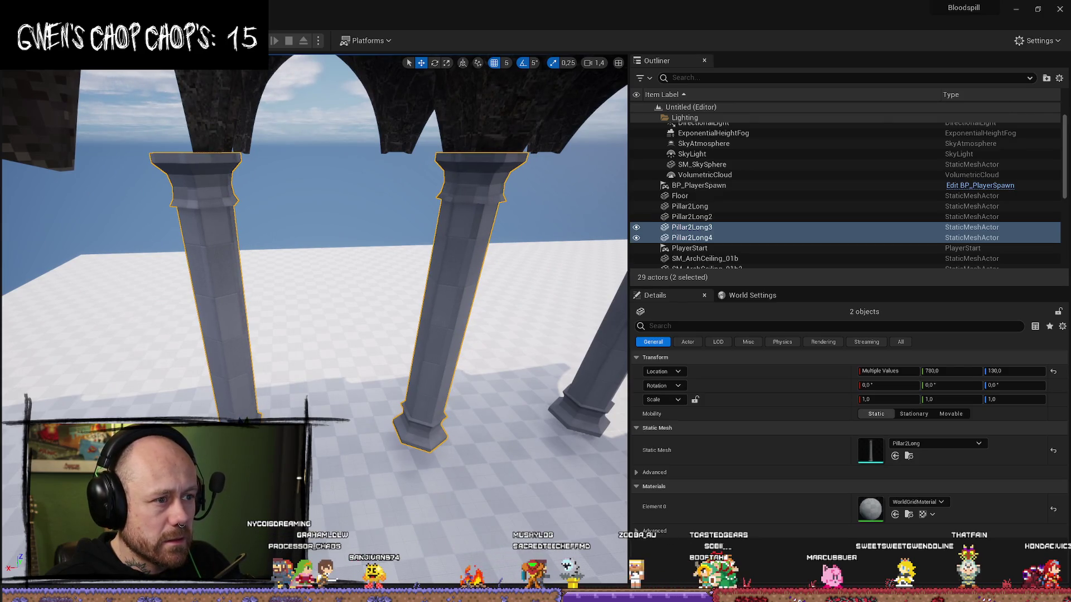
pyautogui.moveTo(450, 401); pyautogui.dragTo(449, 401)
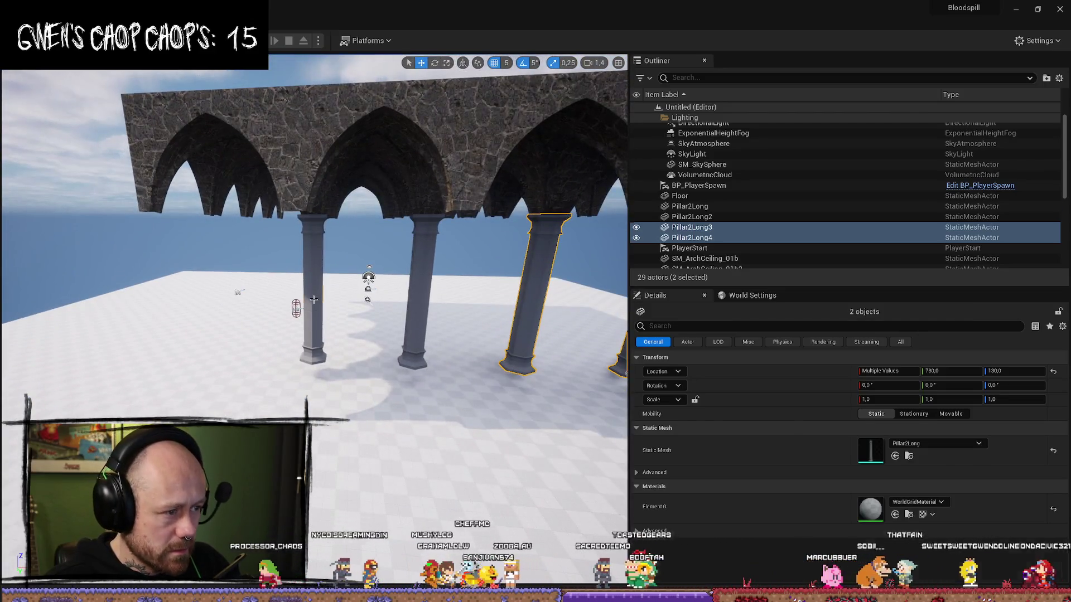
pyautogui.click(324, 303)
pyautogui.keyDown('alt'); pyautogui.moveTo(338, 360); pyautogui.dragTo(234, 361); pyautogui.keyUp('alt')
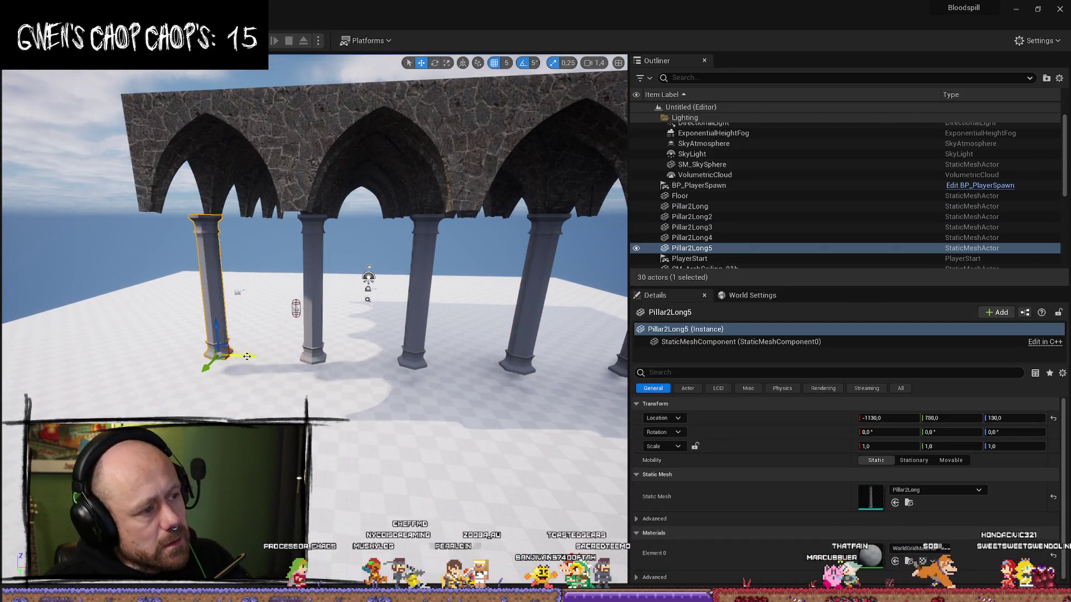
pyautogui.moveTo(449, 400); pyautogui.dragTo(449, 400)
pyautogui.moveTo(482, 346); pyautogui.dragTo(482, 346)
# Step: Select four pillars and duplicate them as Pillar2Long6–9
pyautogui.moveTo(213, 258); pyautogui.dragTo(212, 257)
pyautogui.click(213, 257)
pyautogui.keyDown('ctrl'); pyautogui.click(346, 263); pyautogui.keyUp('ctrl')
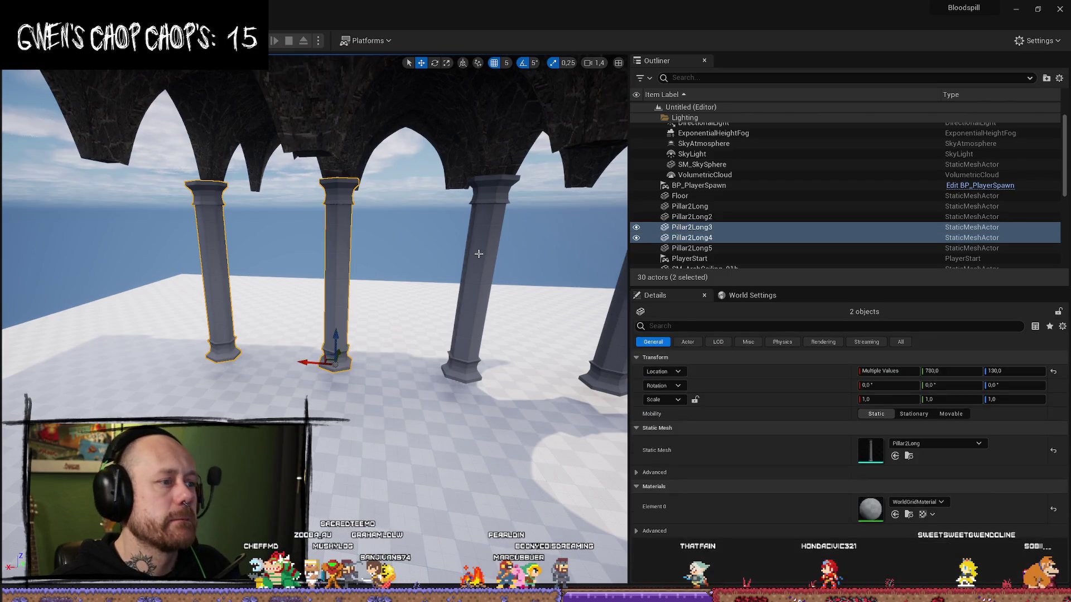
pyautogui.keyDown('ctrl'); pyautogui.click(478, 254); pyautogui.keyUp('ctrl')
pyautogui.keyDown('ctrl'); pyautogui.click(477, 281); pyautogui.keyUp('ctrl')
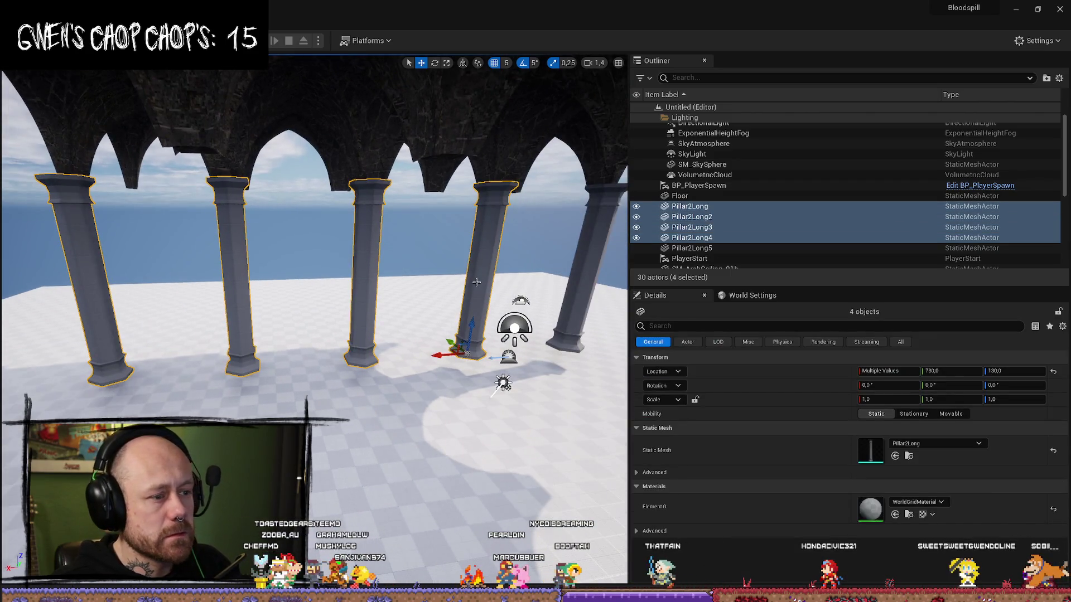
pyautogui.hotkey('ctrl', 'd')
pyautogui.moveTo(109, 350)
pyautogui.mouseDown()
pyautogui.moveTo(178, 370)
pyautogui.moveTo(307, 370)
pyautogui.moveTo(243, 407)
pyautogui.moveTo(256, 379)
pyautogui.moveTo(277, 424)
pyautogui.moveTo(526, 471)
pyautogui.mouseUp()
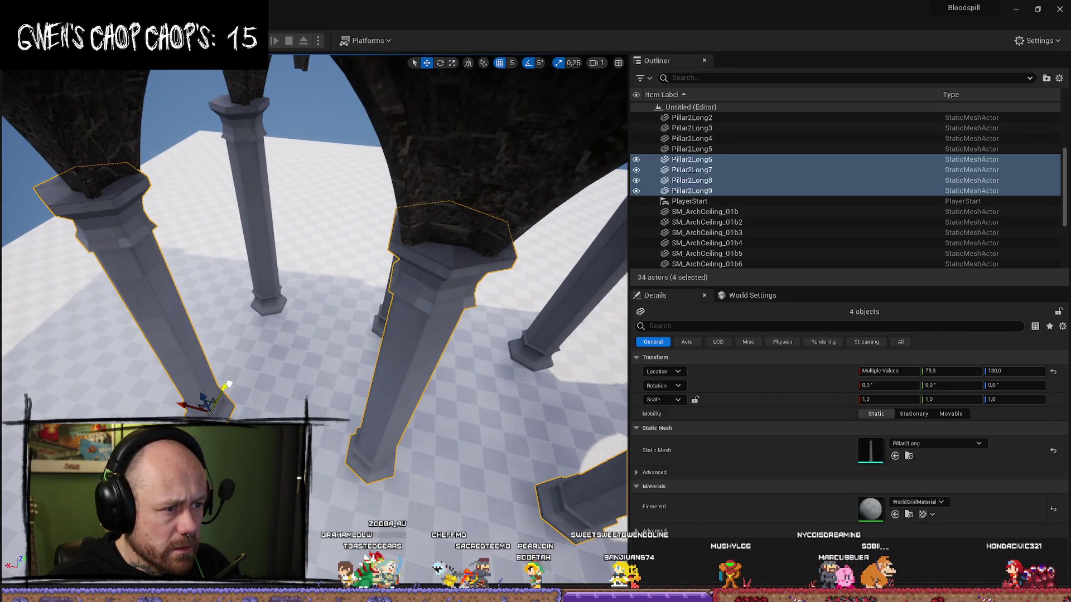
# Step: Shift the four new pillars to Y 80,0 and test the colonnade in Play in Editor
pyautogui.scroll(-5, 229, 385)
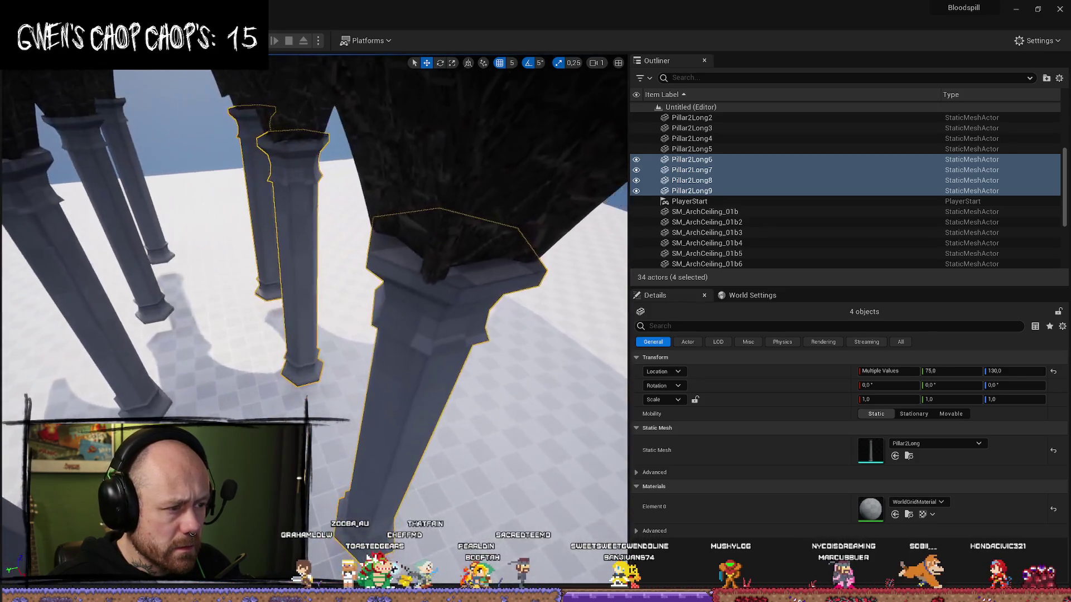
pyautogui.moveTo(265, 334); pyautogui.dragTo(264, 333)
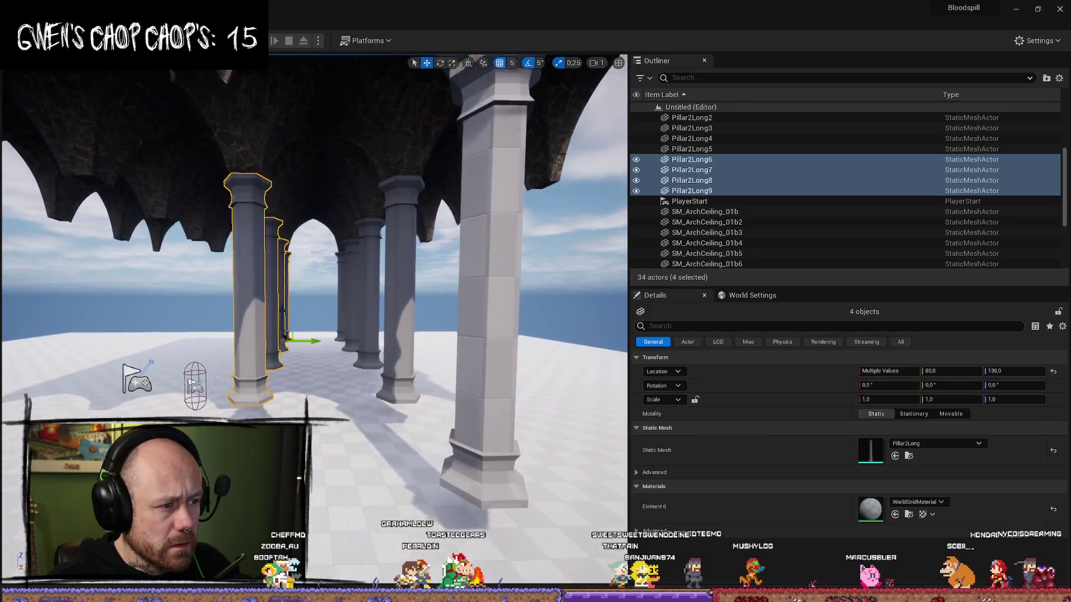
pyautogui.hotkey('alt', 'p')
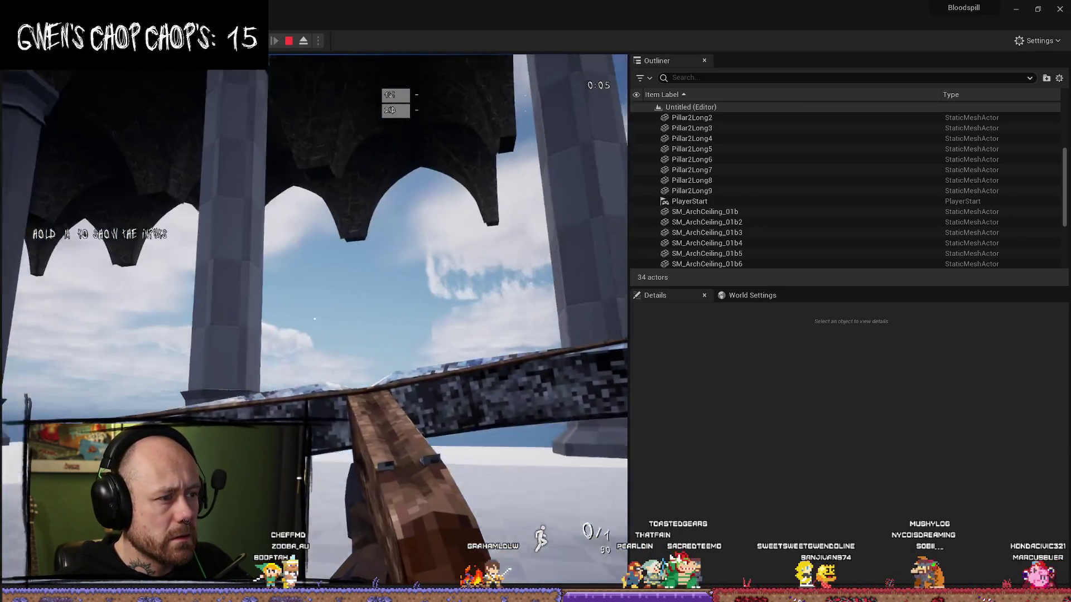
pyautogui.press('Escape')
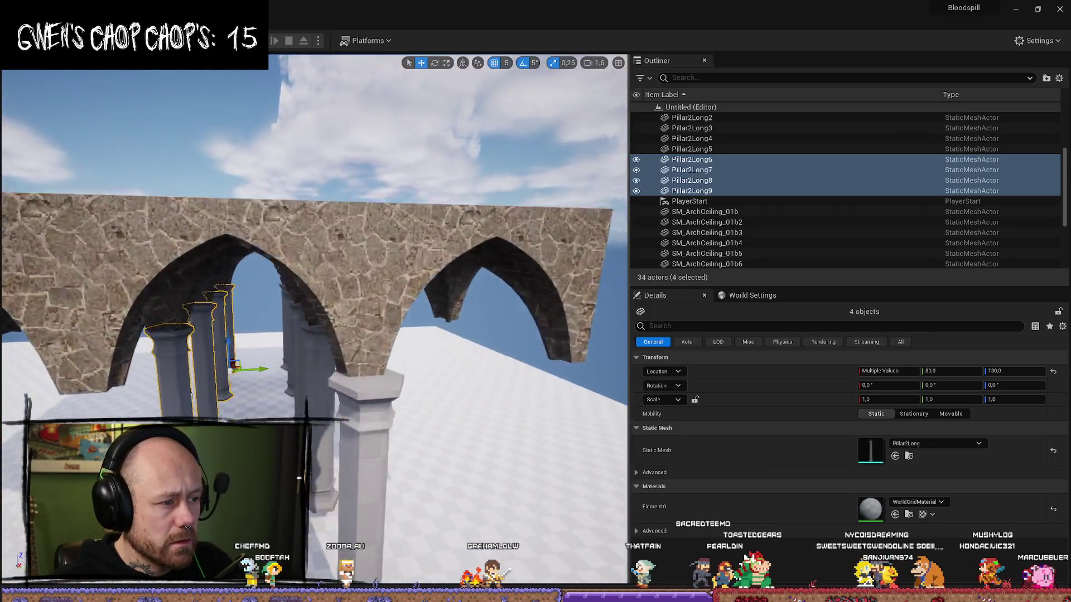
# Step: Add more pillars beyond the arch to the selection
pyautogui.moveTo(424, 290); pyautogui.dragTo(391, 279)
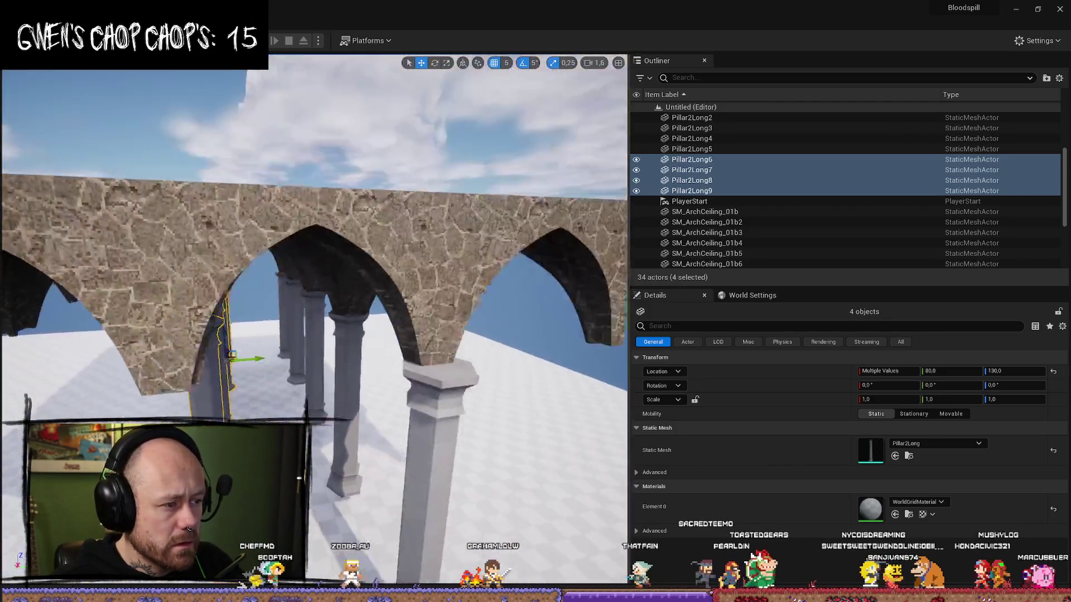
pyautogui.keyDown('ctrl'); pyautogui.click(277, 276); pyautogui.keyUp('ctrl')
pyautogui.keyDown('ctrl'); pyautogui.click(285, 289); pyautogui.keyUp('ctrl')
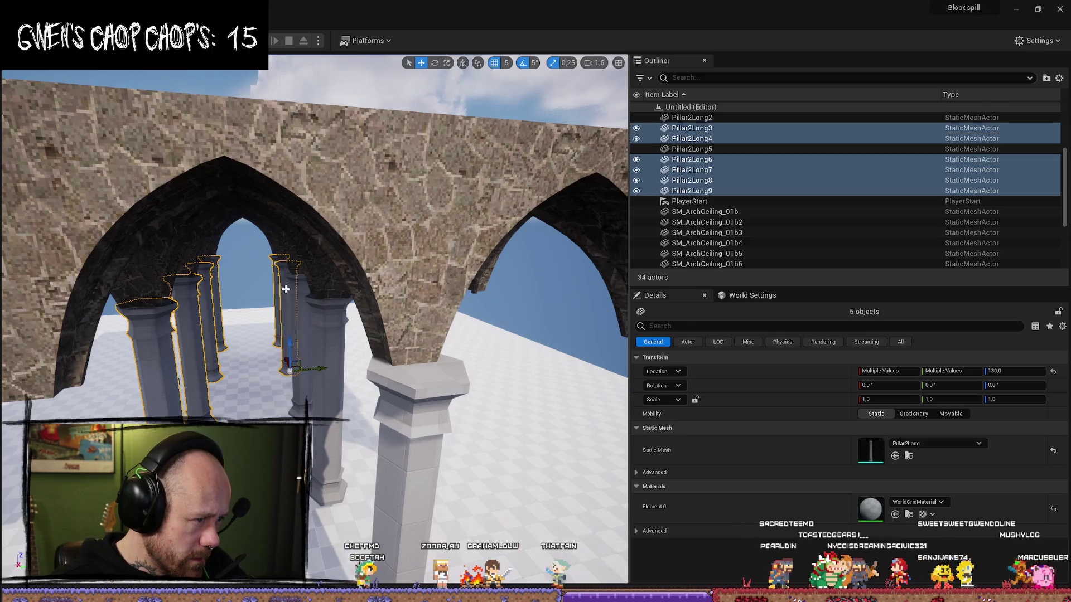
pyautogui.moveTo(279, 357)
pyautogui.mouseDown()
pyautogui.moveTo(264, 349)
pyautogui.moveTo(268, 313)
pyautogui.mouseUp()
pyautogui.keyDown('ctrl'); pyautogui.click(312, 290); pyautogui.keyUp('ctrl')
pyautogui.keyDown('ctrl'); pyautogui.click(217, 334); pyautogui.keyUp('ctrl')
# Step: Add the SM_ArchCeiling roof pieces above the arches to the selection
pyautogui.keyDown('ctrl'); pyautogui.click(417, 228); pyautogui.keyUp('ctrl')
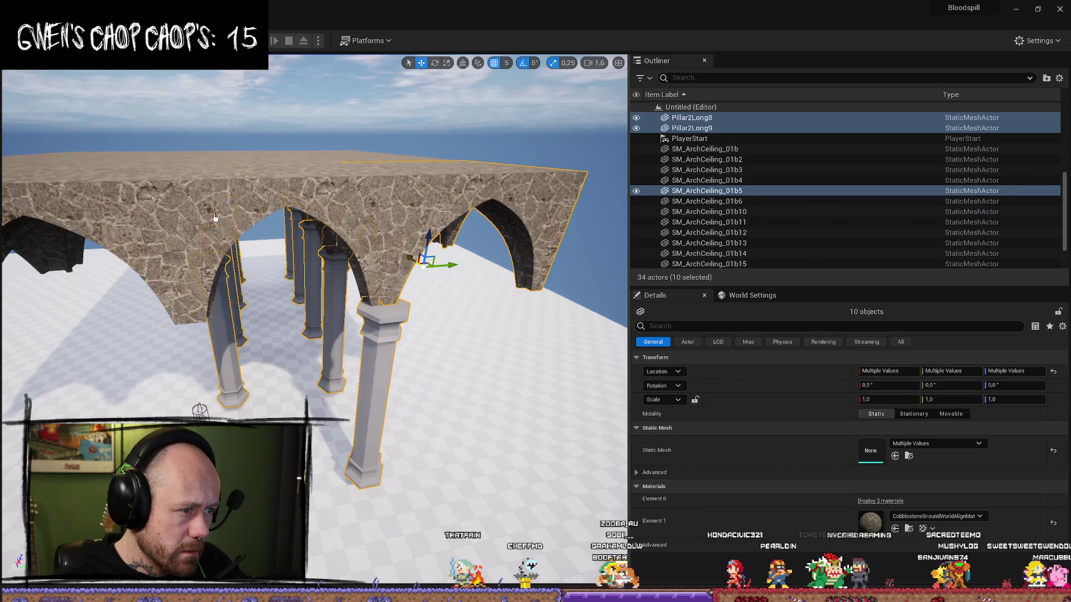
pyautogui.keyDown('ctrl'); pyautogui.click(425, 240); pyautogui.keyUp('ctrl')
pyautogui.moveTo(425, 239)
pyautogui.mouseDown()
pyautogui.moveTo(270, 366)
pyautogui.moveTo(275, 416)
pyautogui.moveTo(262, 426)
pyautogui.mouseUp()
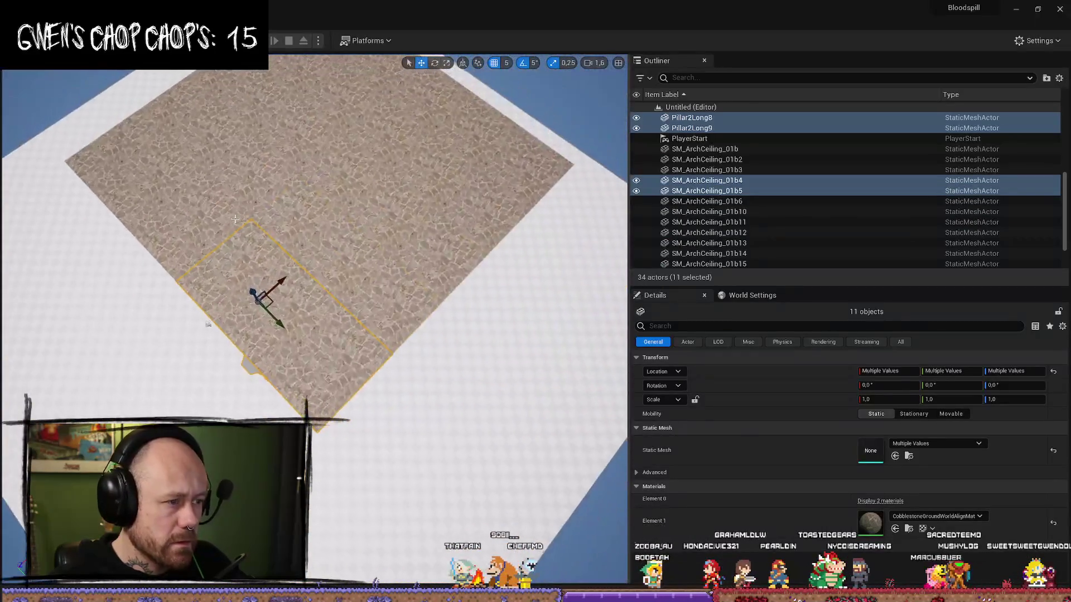
pyautogui.keyDown('ctrl'); pyautogui.click(203, 227); pyautogui.keyUp('ctrl')
pyautogui.keyDown('ctrl'); pyautogui.click(158, 162); pyautogui.keyUp('ctrl')
pyautogui.keyDown('ctrl'); pyautogui.click(294, 195); pyautogui.keyUp('ctrl')
pyautogui.keyDown('ctrl'); pyautogui.click(294, 195); pyautogui.keyUp('ctrl')
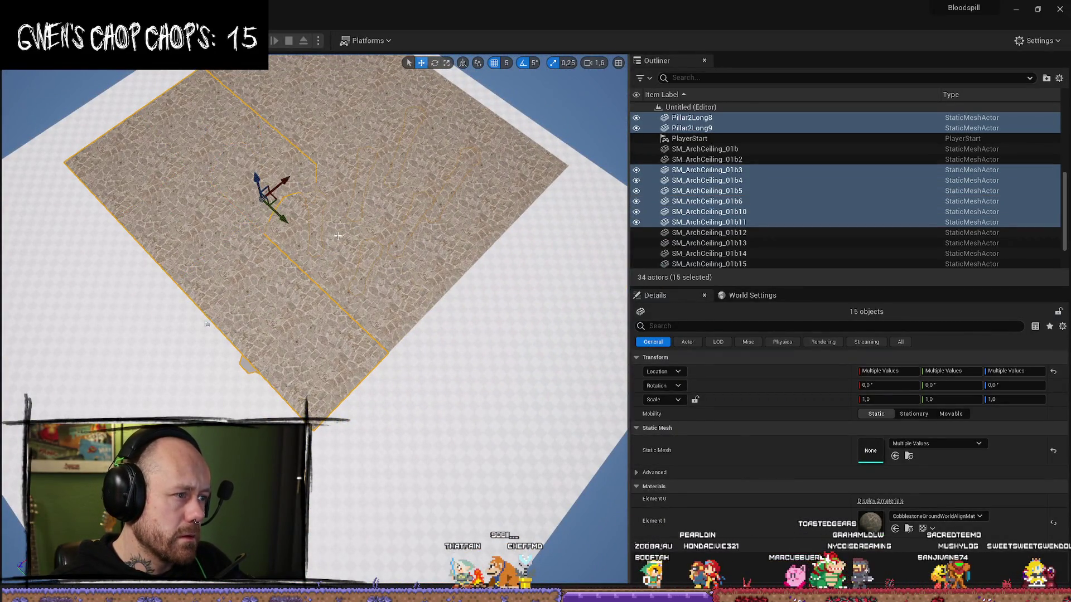
pyautogui.keyDown('ctrl'); pyautogui.click(393, 309); pyautogui.keyUp('ctrl')
pyautogui.keyDown('ctrl'); pyautogui.click(386, 312); pyautogui.keyUp('ctrl')
pyautogui.keyDown('ctrl'); pyautogui.click(411, 200); pyautogui.keyUp('ctrl')
# Step: Add the remaining ceiling pieces to complete the colonnade selection
pyautogui.keyDown('ctrl'); pyautogui.click(339, 141); pyautogui.keyUp('ctrl')
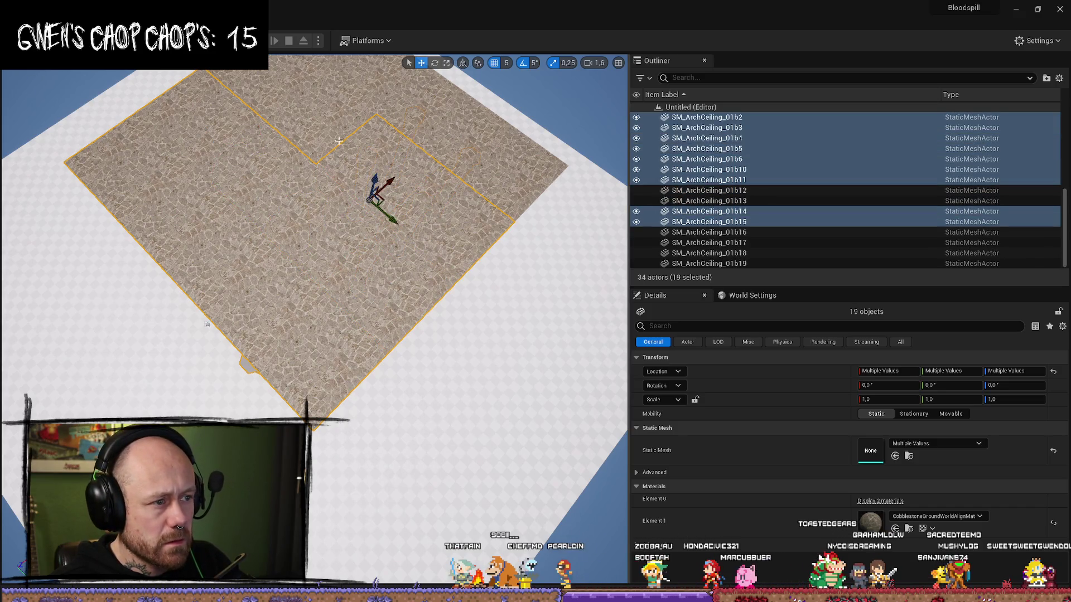
pyautogui.keyDown('ctrl'); pyautogui.click(307, 84); pyautogui.keyUp('ctrl')
pyautogui.keyDown('ctrl'); pyautogui.click(262, 101); pyautogui.keyUp('ctrl')
pyautogui.moveTo(263, 101); pyautogui.dragTo(313, 145)
pyautogui.keyDown('ctrl'); pyautogui.click(385, 167); pyautogui.keyUp('ctrl')
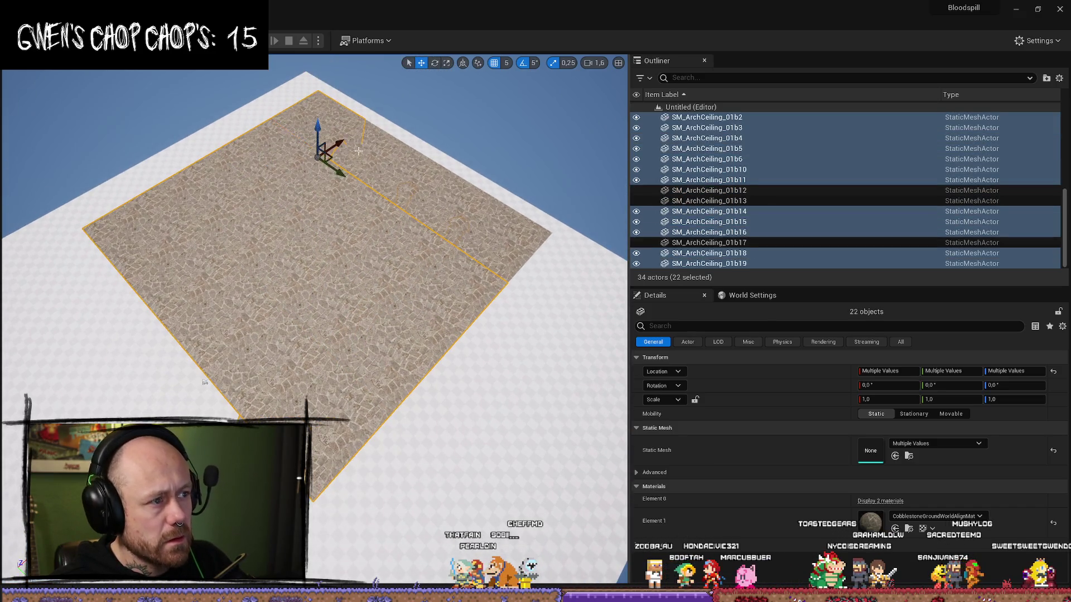
pyautogui.keyDown('ctrl'); pyautogui.click(412, 184); pyautogui.keyUp('ctrl')
pyautogui.keyDown('ctrl'); pyautogui.click(437, 240); pyautogui.keyUp('ctrl')
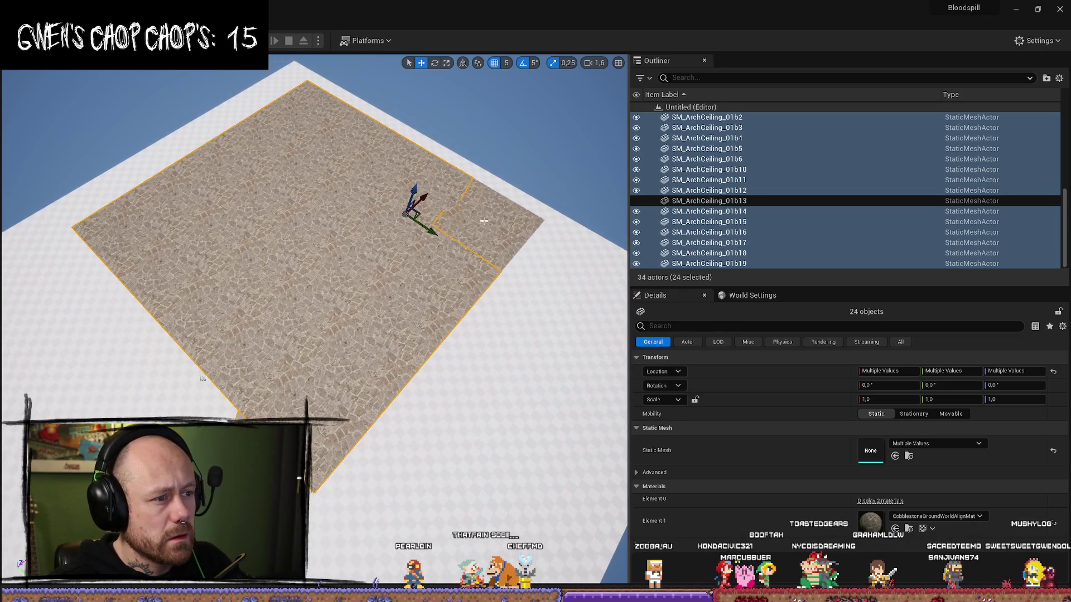
pyautogui.keyDown('ctrl'); pyautogui.click(484, 221); pyautogui.keyUp('ctrl')
pyautogui.moveTo(354, 209)
pyautogui.mouseDown()
pyautogui.moveTo(329, 202)
pyautogui.moveTo(330, 243)
pyautogui.mouseUp()
pyautogui.scroll(-2, 313, 279)
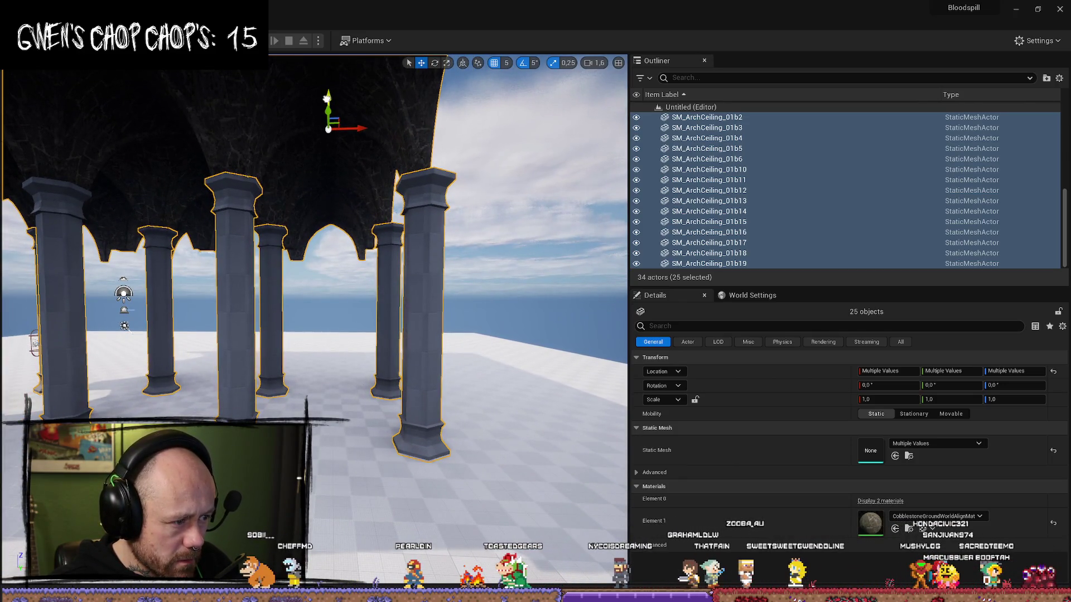
pyautogui.moveTo(325, 96)
pyautogui.mouseDown()
pyautogui.moveTo(325, 73)
pyautogui.moveTo(326, 109)
pyautogui.mouseUp()
pyautogui.moveTo(183, 288)
pyautogui.mouseDown()
pyautogui.moveTo(167, 276)
pyautogui.moveTo(184, 288)
pyautogui.mouseUp()
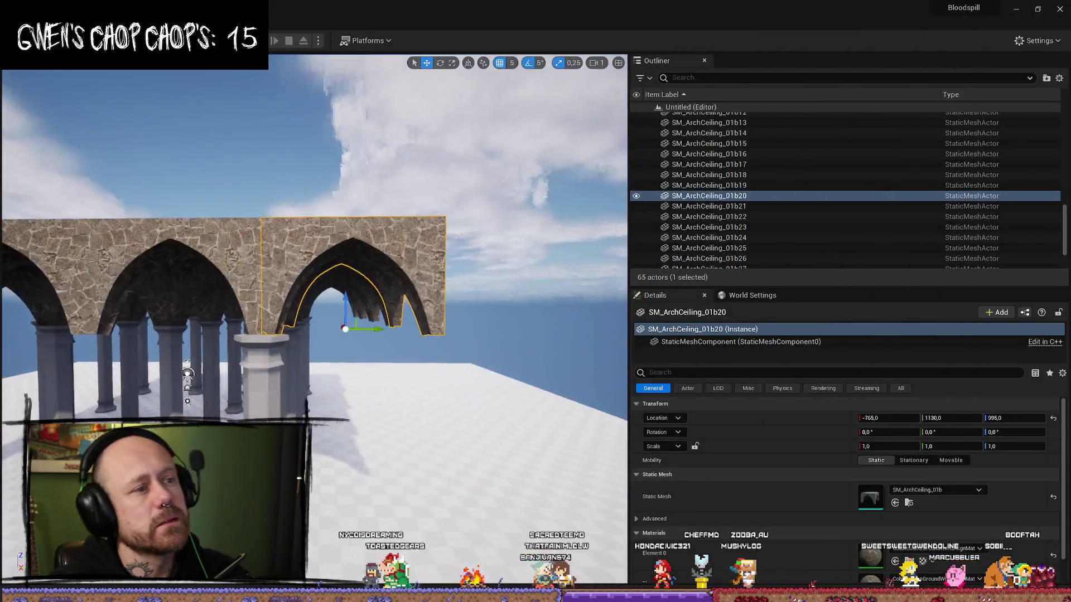
# Step: Fly the Unreal view toward the lengthened arch ceiling
pyautogui.moveTo(312, 279)
pyautogui.mouseDown()
pyautogui.moveTo(329, 284)
pyautogui.moveTo(287, 276)
pyautogui.moveTo(272, 256)
pyautogui.moveTo(383, 249)
pyautogui.mouseUp()
pyautogui.scroll(1, 279, 267)
# Step: Select all 31 arch ceiling pieces in the Outliner
pyautogui.click(383, 250)
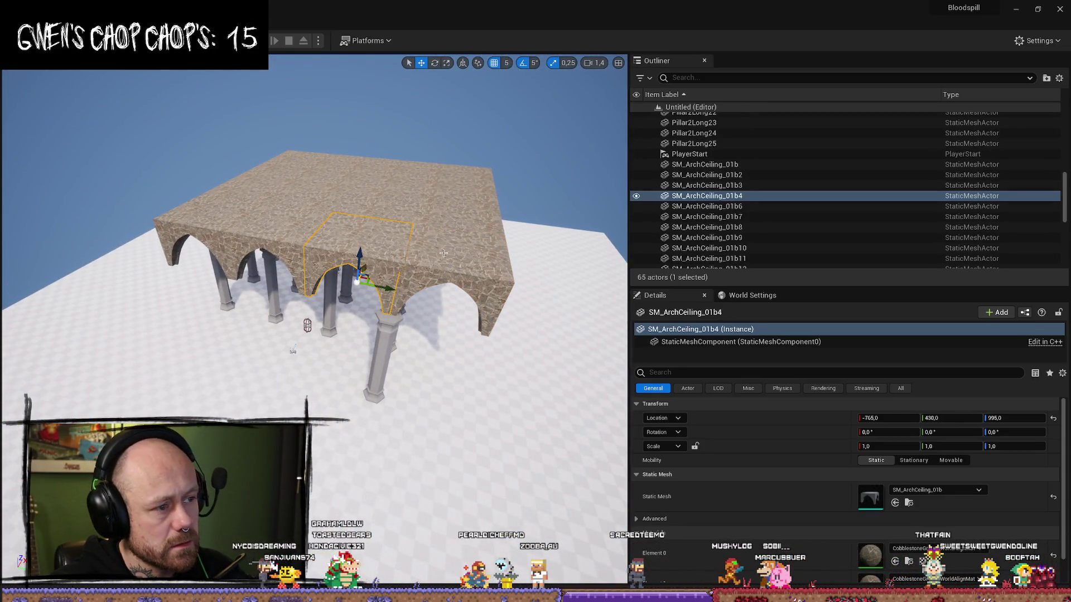
pyautogui.keyDown('ctrl'); pyautogui.click(443, 252); pyautogui.keyUp('ctrl')
pyautogui.scroll(-7, 747, 172)
pyautogui.scroll(6, 730, 214)
pyautogui.click(742, 219)
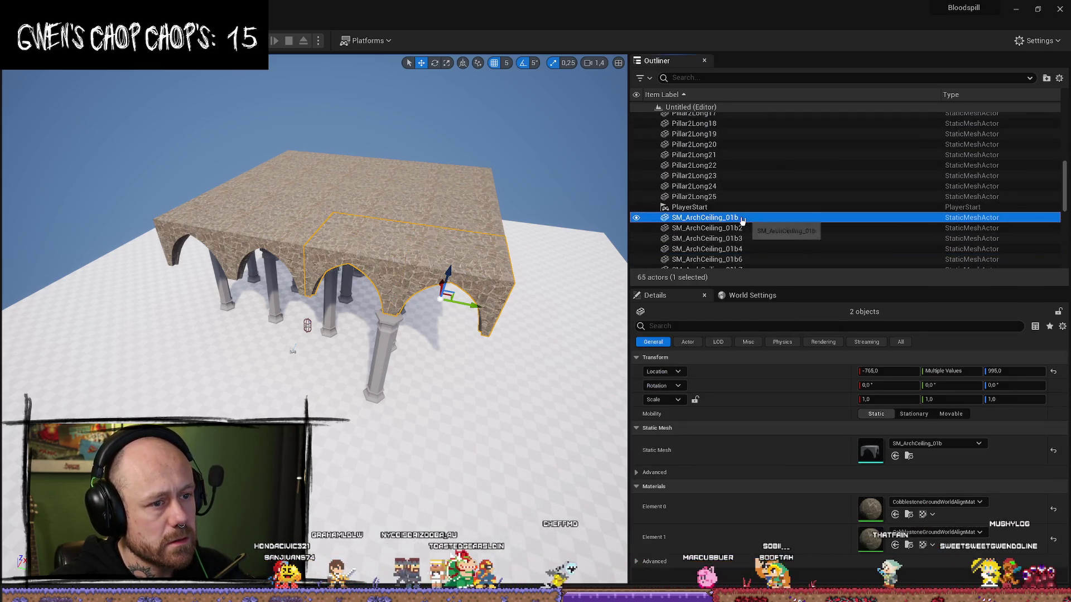
pyautogui.doubleClick(743, 219)
pyautogui.scroll(-8, 762, 257)
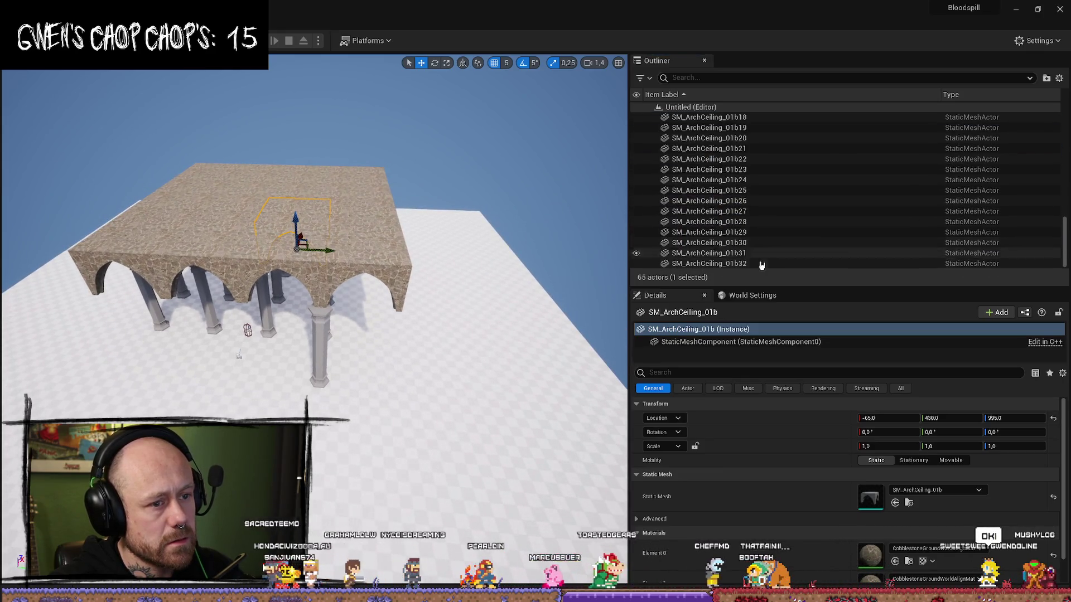
pyautogui.keyDown('shift'); pyautogui.click(761, 265); pyautogui.keyUp('shift')
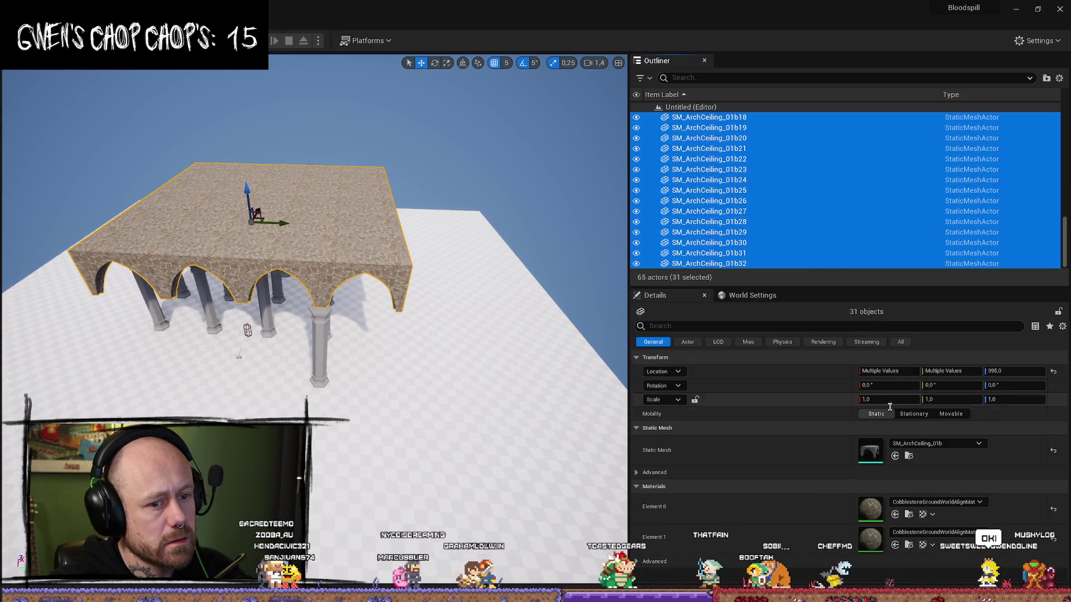
# Step: Set the arch pieces' scale X to 1,2, then 1,3, and Y to 1,3
pyautogui.click(900, 400)
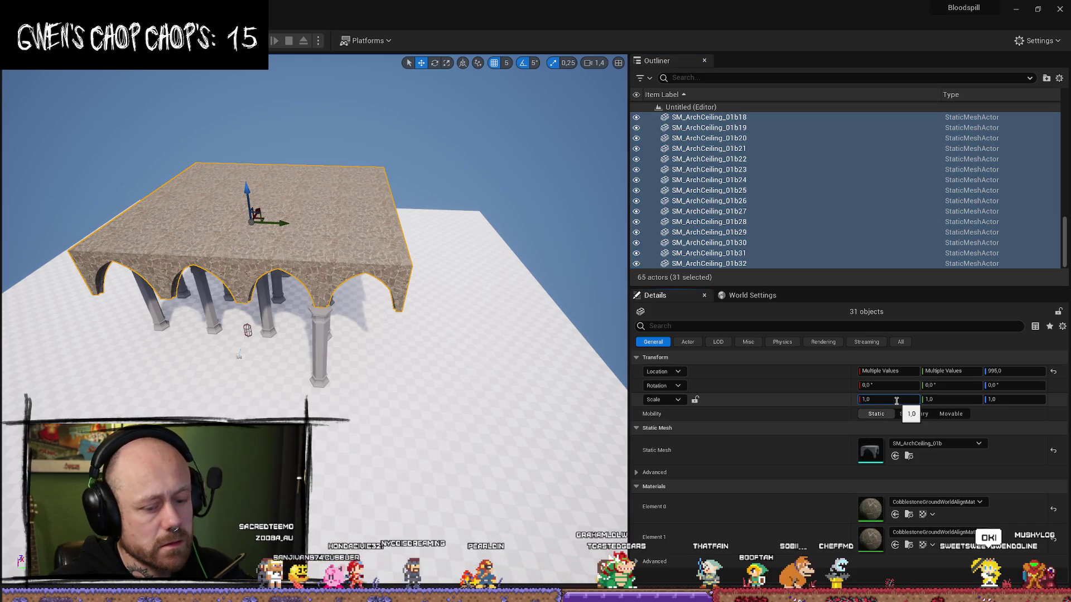
pyautogui.press('BackSpace')
pyautogui.write('2')
pyautogui.press('Return')
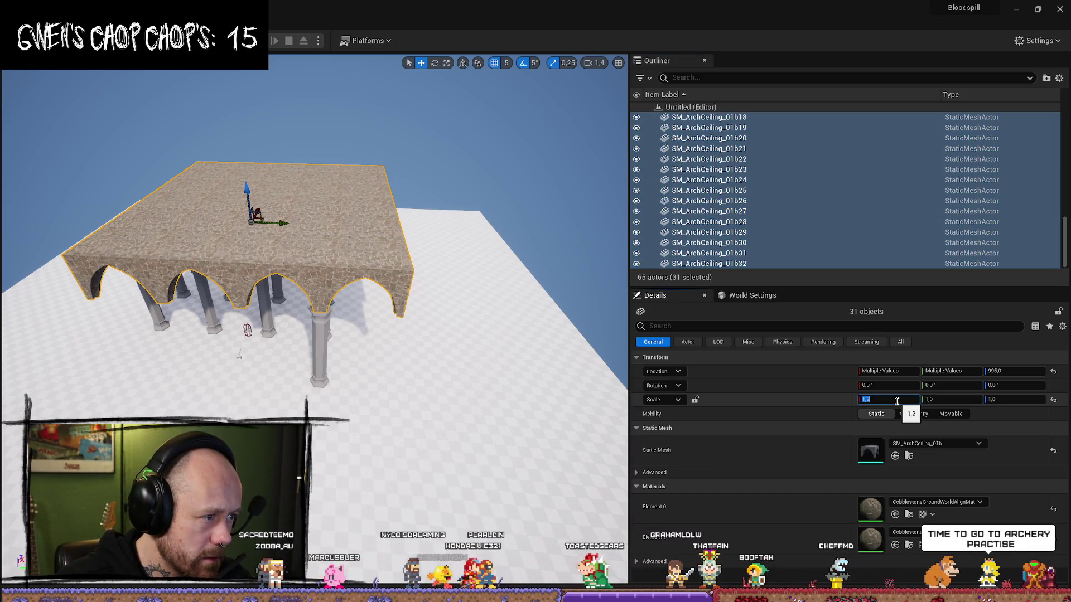
pyautogui.write('1,3')
pyautogui.press('Return')
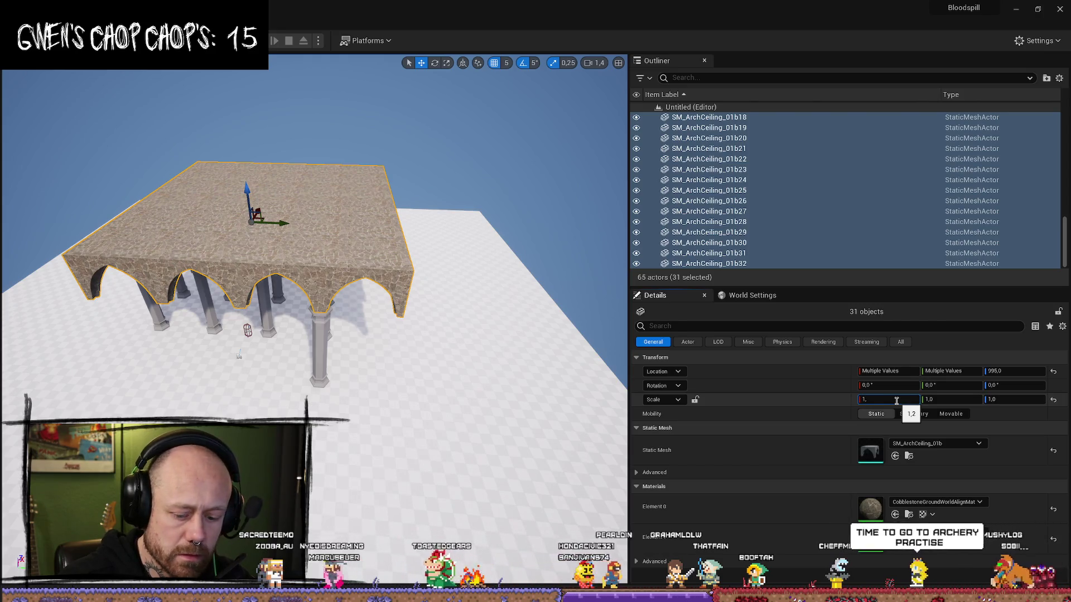
pyautogui.click(968, 400)
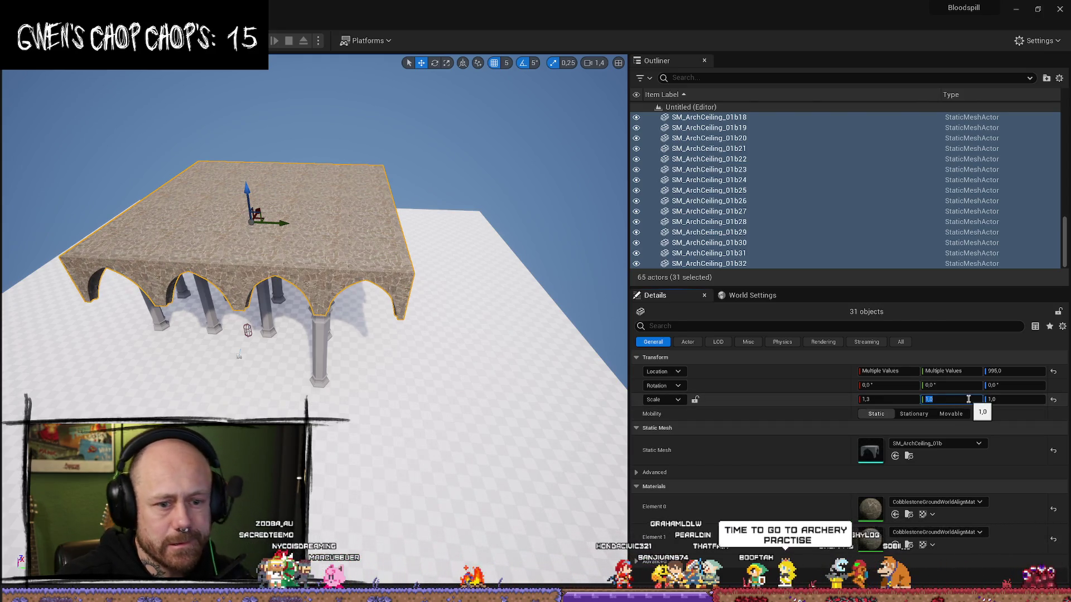
pyautogui.write('1,3')
pyautogui.press('Return')
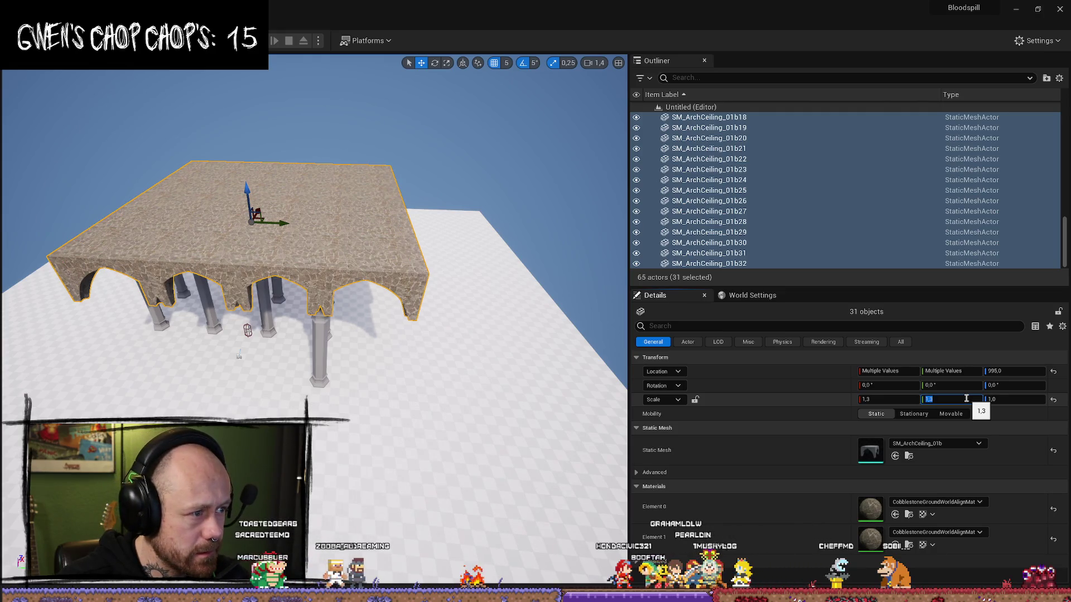
# Step: Inspect the arches from below and undo the last scale change
pyautogui.moveTo(335, 251); pyautogui.dragTo(318, 206)
pyautogui.moveTo(312, 279); pyautogui.dragTo(312, 234)
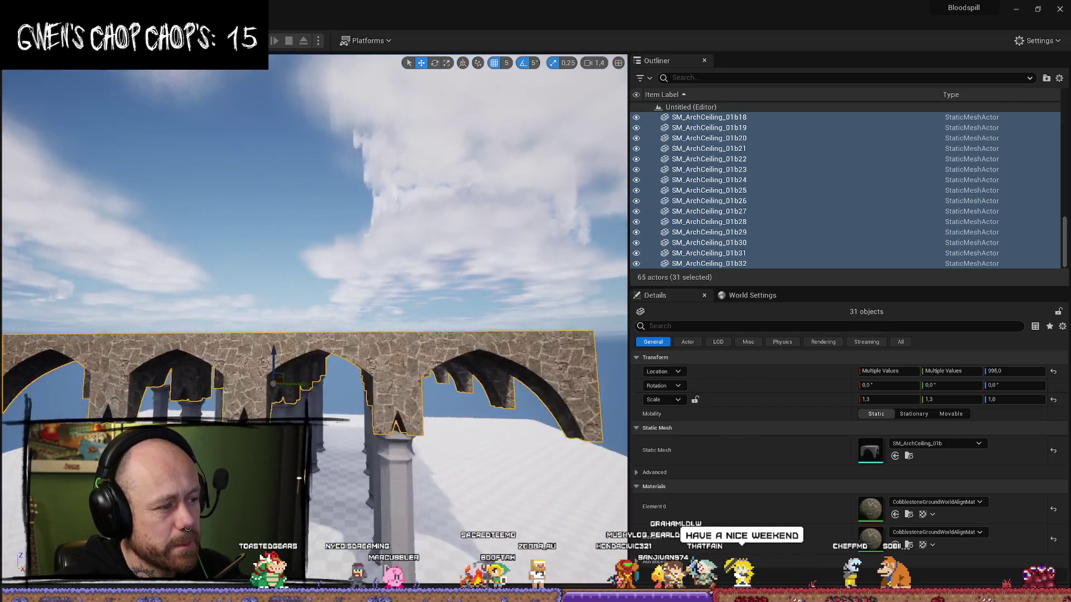
pyautogui.click(424, 357)
pyautogui.scroll(-3, 485, 336)
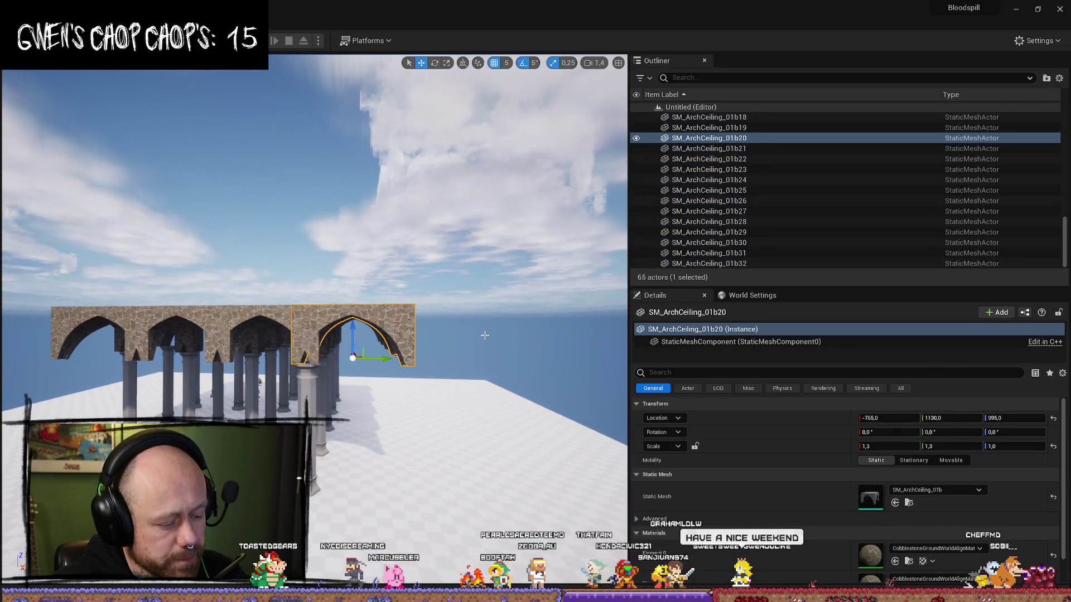
pyautogui.hotkey('ctrl', 'z')
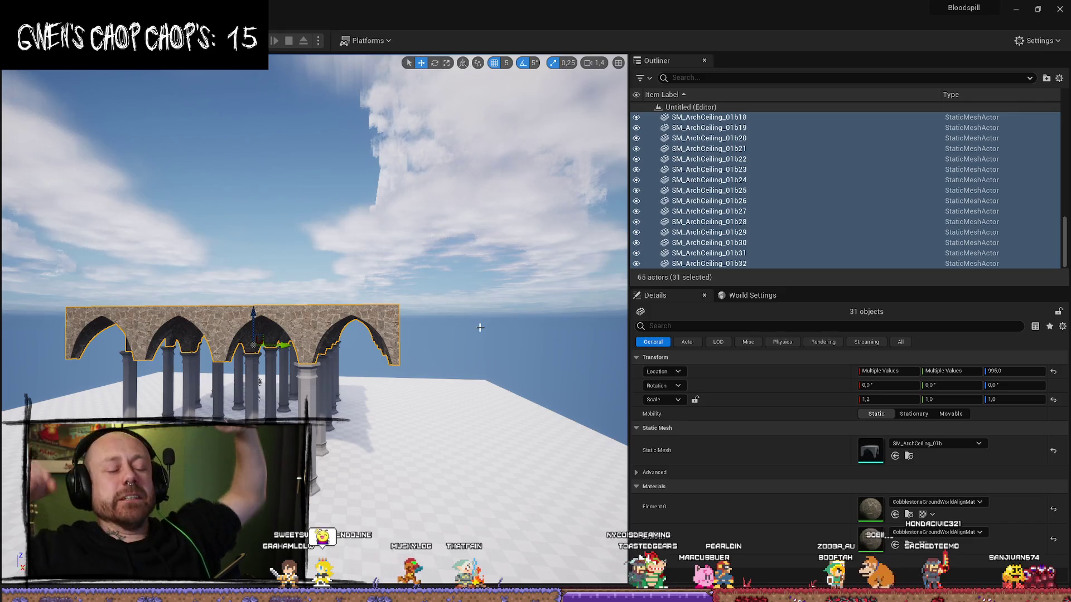
pyautogui.click(480, 327)
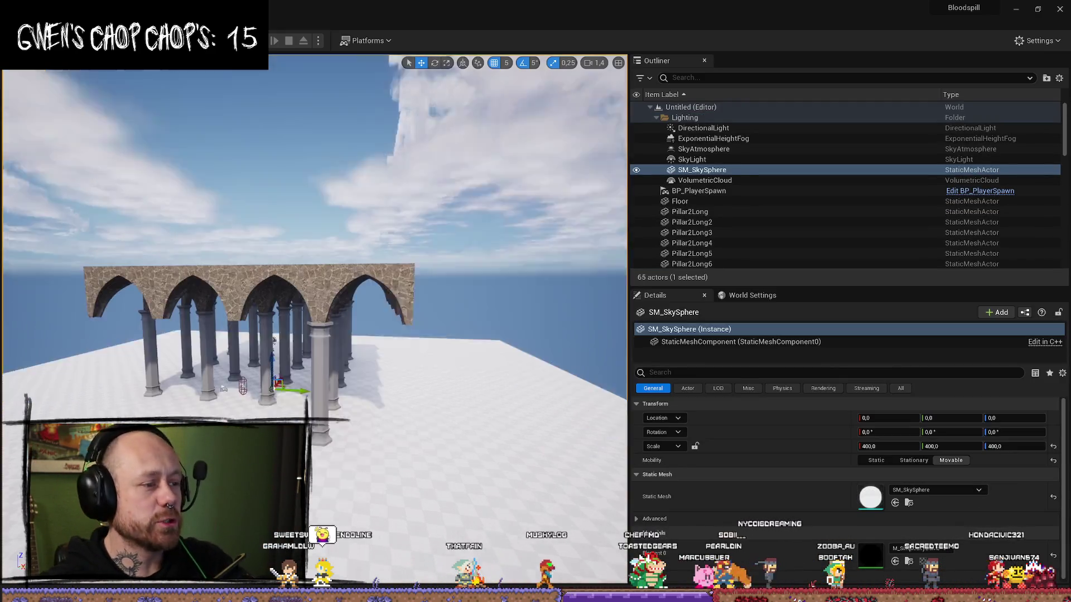
pyautogui.click(312, 335)
pyautogui.hotkey('ctrl', 'space')
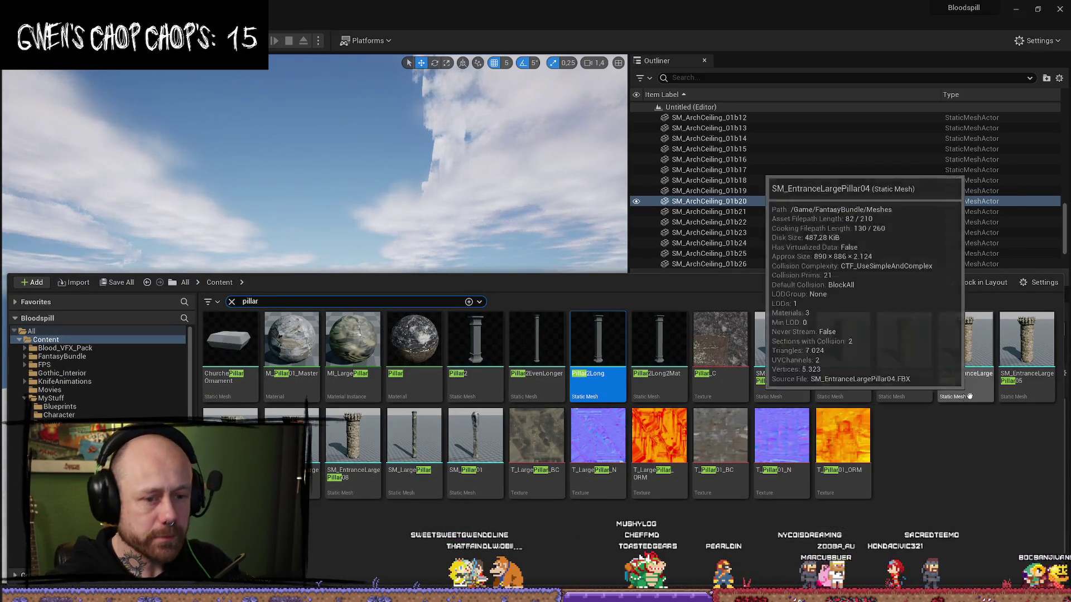
pyautogui.hotkey('ctrl', 'space')
pyautogui.hotkey('ctrl', 'b')
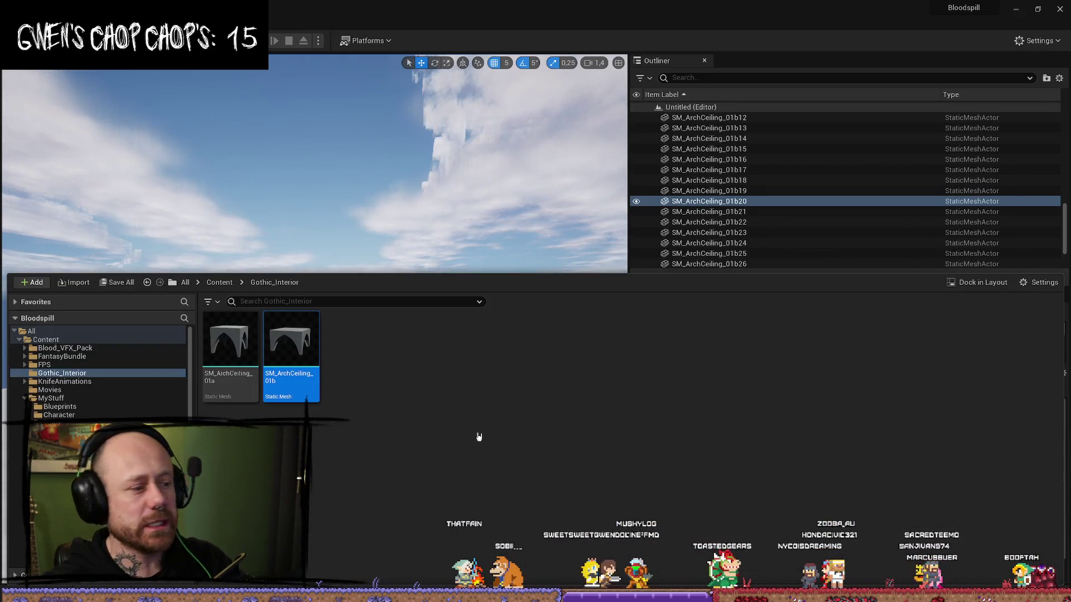
pyautogui.hotkey('ctrl', 'space')
pyautogui.moveTo(234, 394)
pyautogui.mouseDown()
pyautogui.moveTo(223, 415)
pyautogui.moveTo(213, 384)
pyautogui.moveTo(55, 399)
pyautogui.mouseUp()
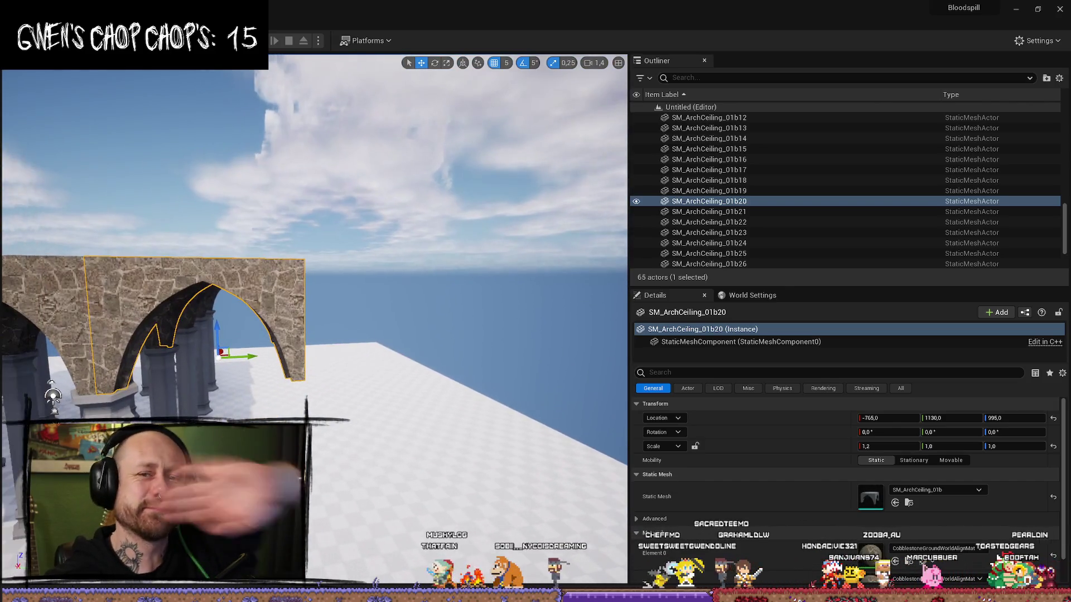
# Step: Switch to Top view and box-select the whole colonnade
pyautogui.moveTo(300, 255); pyautogui.dragTo(331, 258)
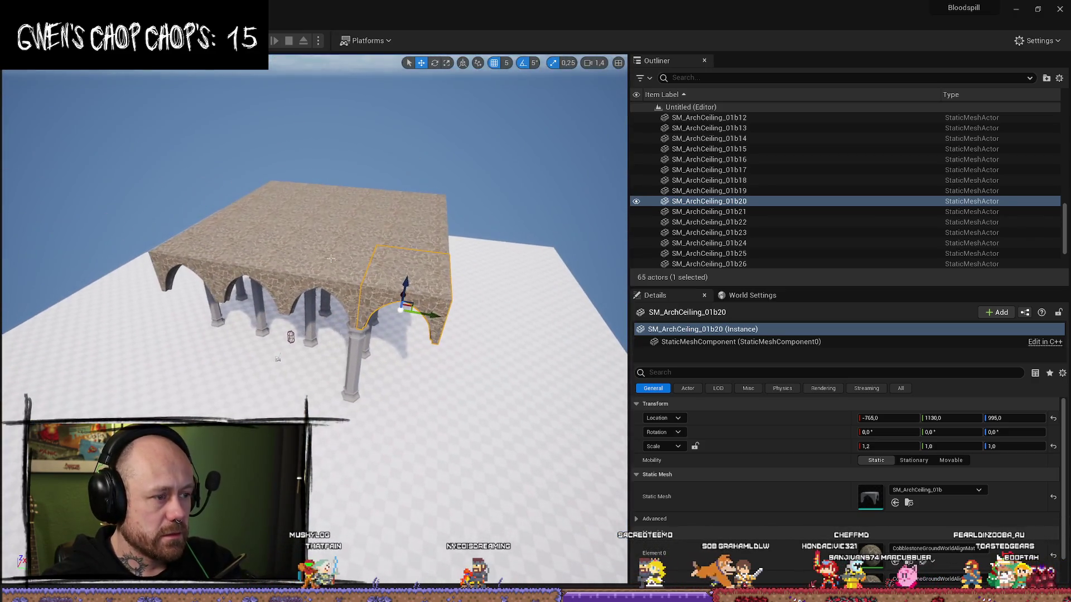
pyautogui.scroll(5, 720, 159)
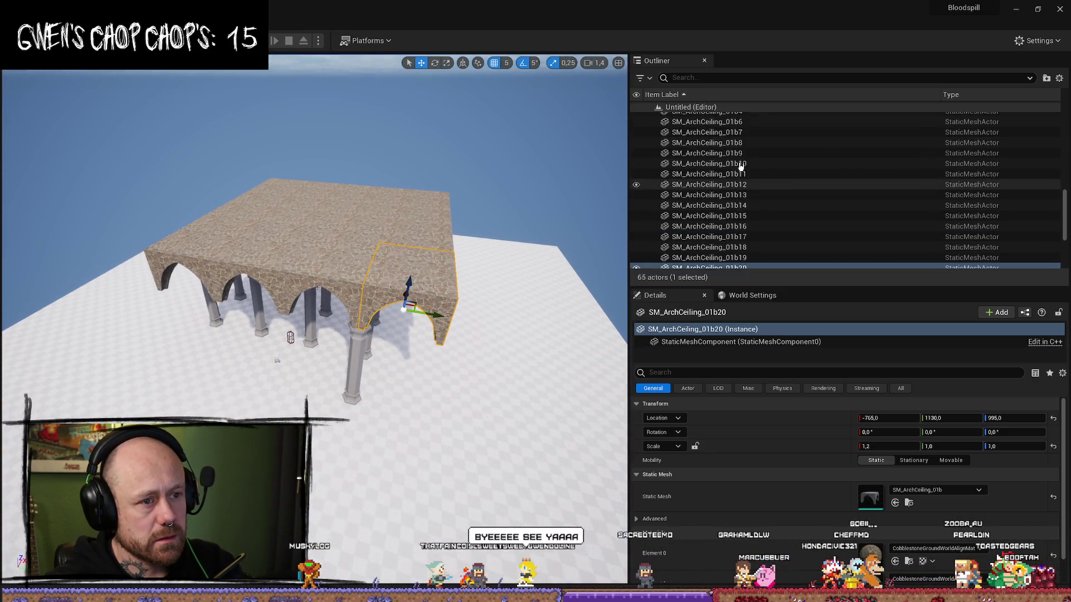
pyautogui.scroll(2, 737, 164)
pyautogui.moveTo(335, 251); pyautogui.dragTo(335, 304)
pyautogui.moveTo(446, 128); pyautogui.dragTo(446, 146)
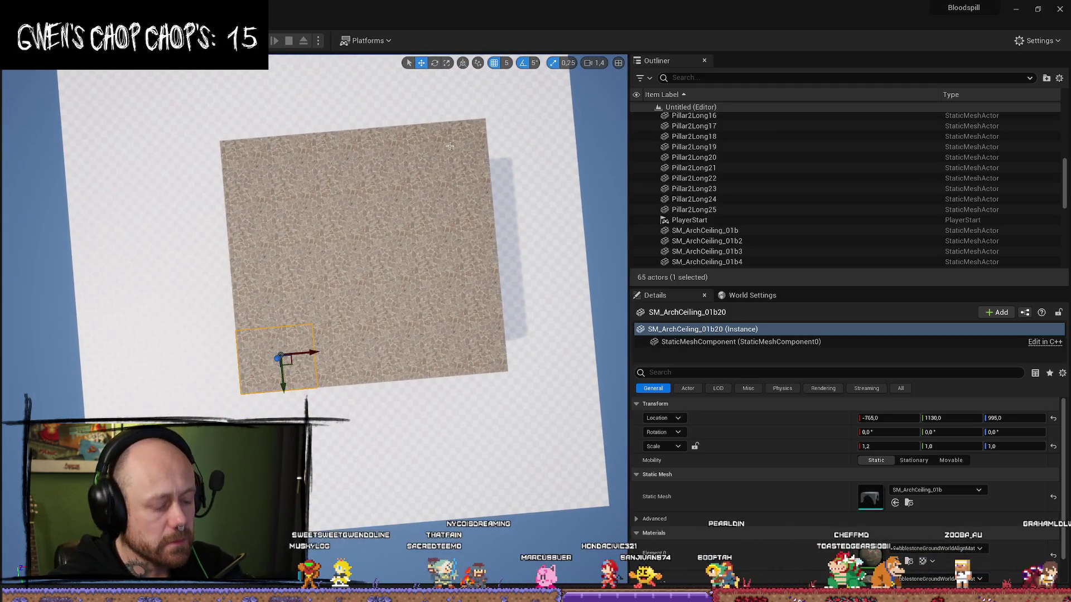
pyautogui.hotkey('alt', 'j')
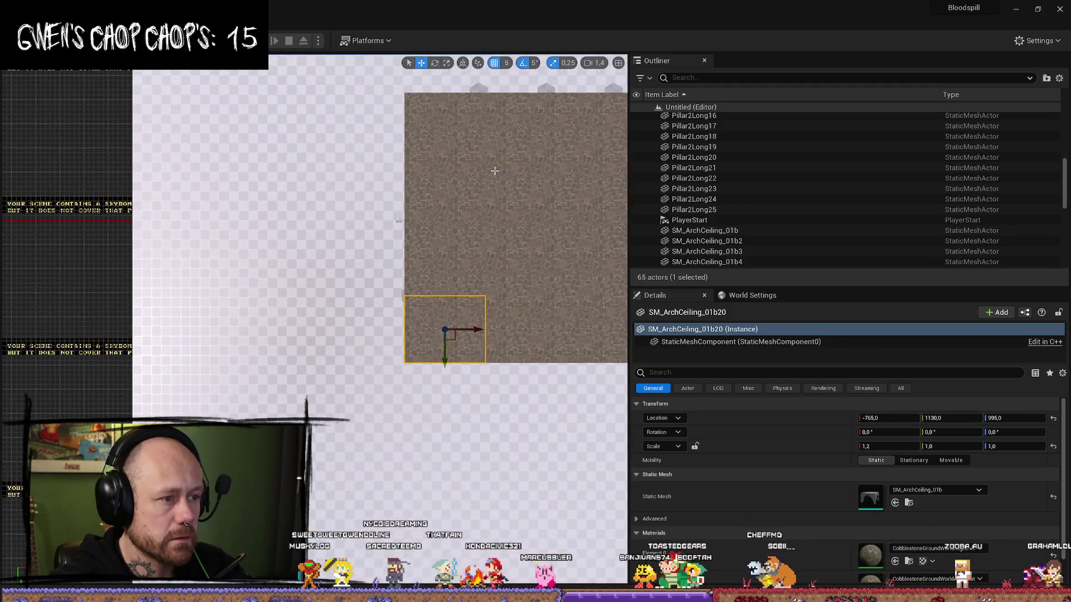
pyautogui.moveTo(495, 170); pyautogui.dragTo(306, 220)
pyautogui.scroll(-2, 490, 148)
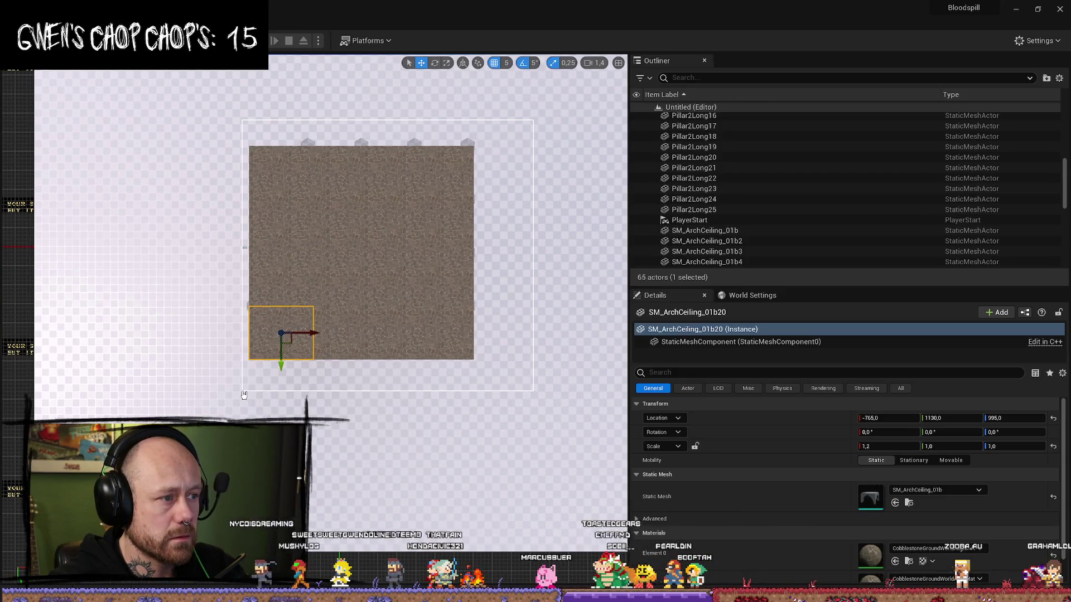
pyautogui.moveTo(244, 395); pyautogui.dragTo(268, 356)
# Step: Select the SkyLight and frame the view on it
pyautogui.moveTo(357, 262)
pyautogui.mouseDown()
pyautogui.moveTo(423, 268)
pyautogui.moveTo(389, 244)
pyautogui.moveTo(342, 502)
pyautogui.moveTo(375, 271)
pyautogui.moveTo(386, 285)
pyautogui.moveTo(314, 275)
pyautogui.moveTo(426, 279)
pyautogui.mouseUp()
pyautogui.click(400, 286)
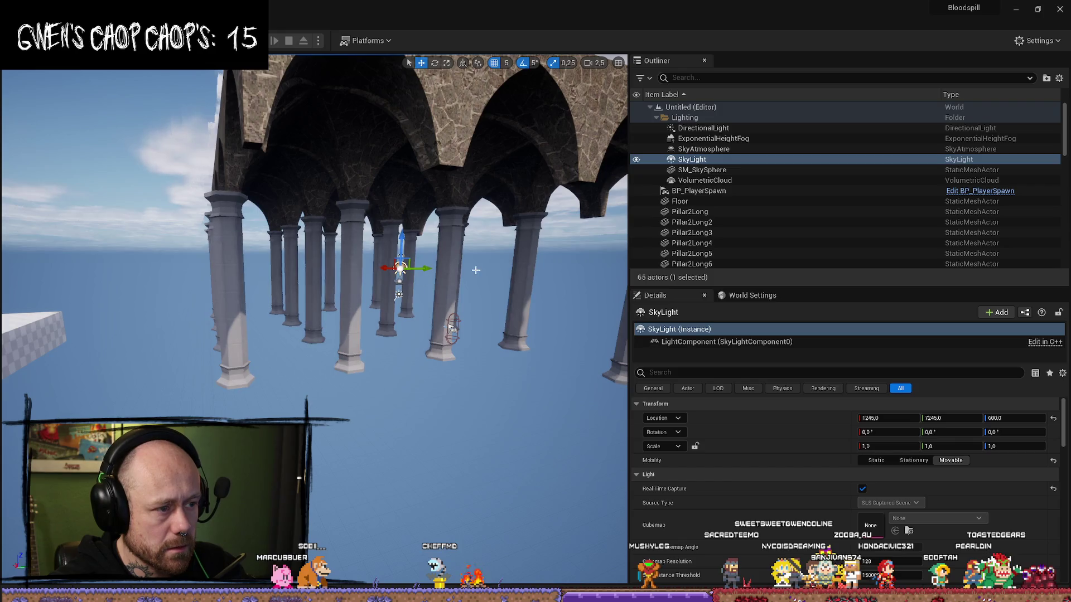
pyautogui.press('f')
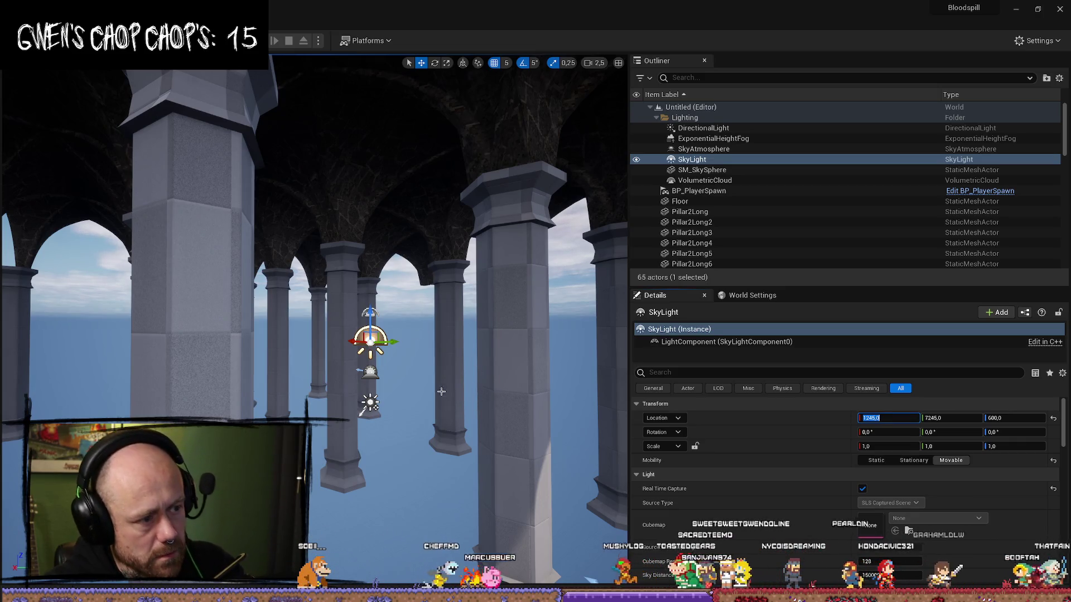
# Step: Undo the accidental move of the selection
pyautogui.moveTo(435, 337); pyautogui.dragTo(424, 379)
pyautogui.scroll(2, 447, 357)
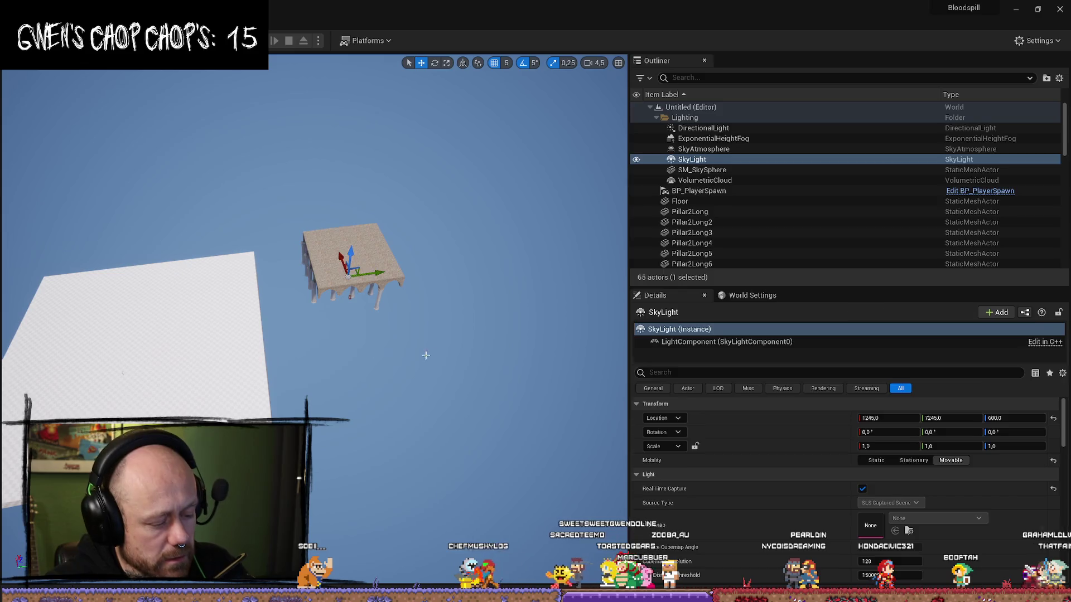
pyautogui.hotkey('ctrl', 'a')
pyautogui.hotkey('ctrl', 'z')
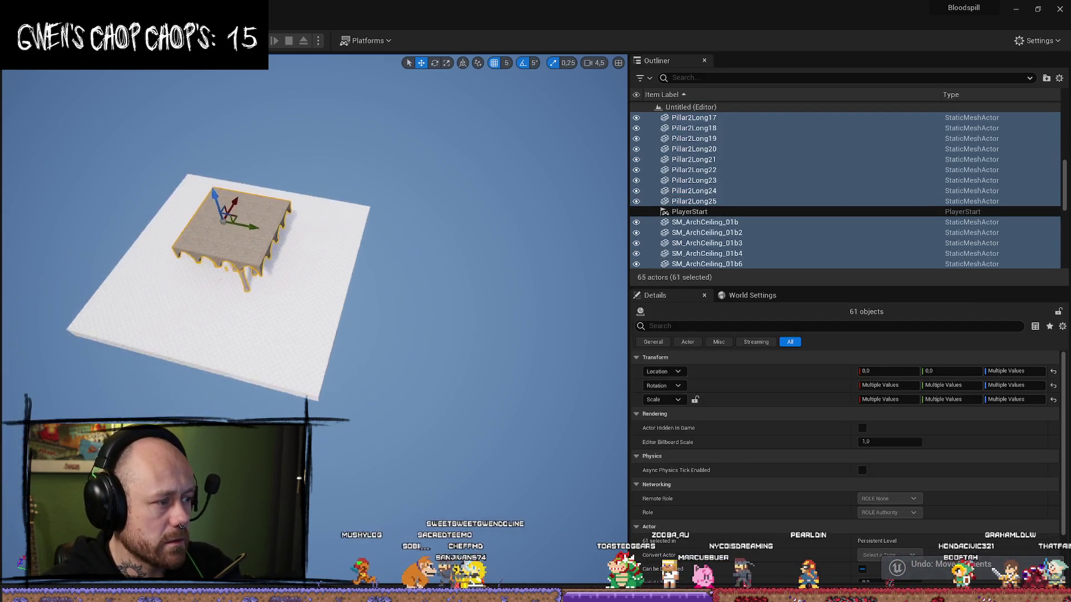
pyautogui.scroll(-1, 314, 321)
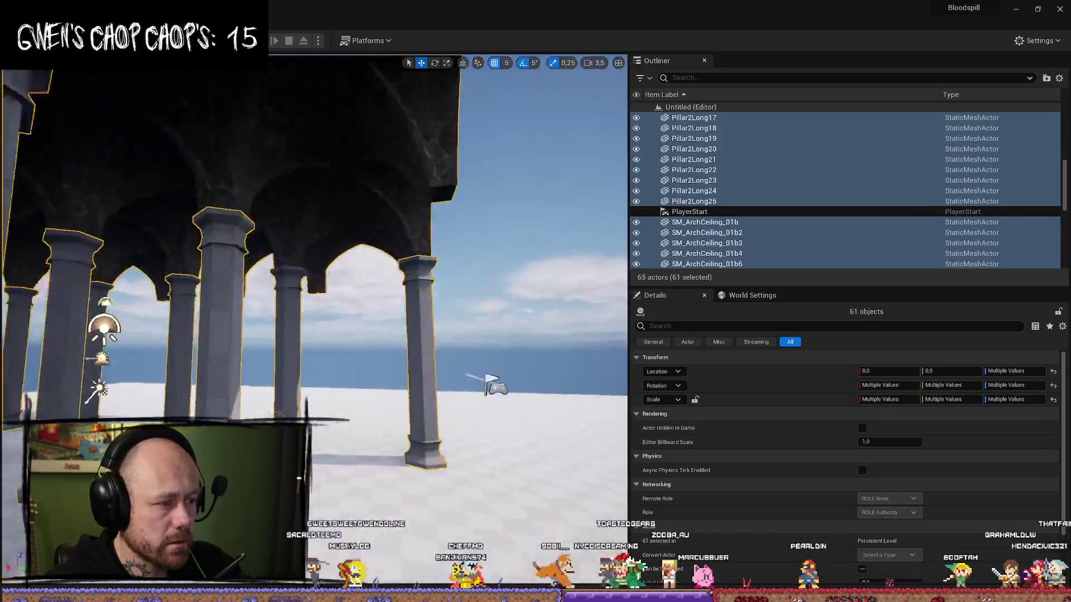
# Step: Drop the non-structure actors from the selection and drag the colonnade off the floor
pyautogui.moveTo(313, 262); pyautogui.dragTo(376, 262)
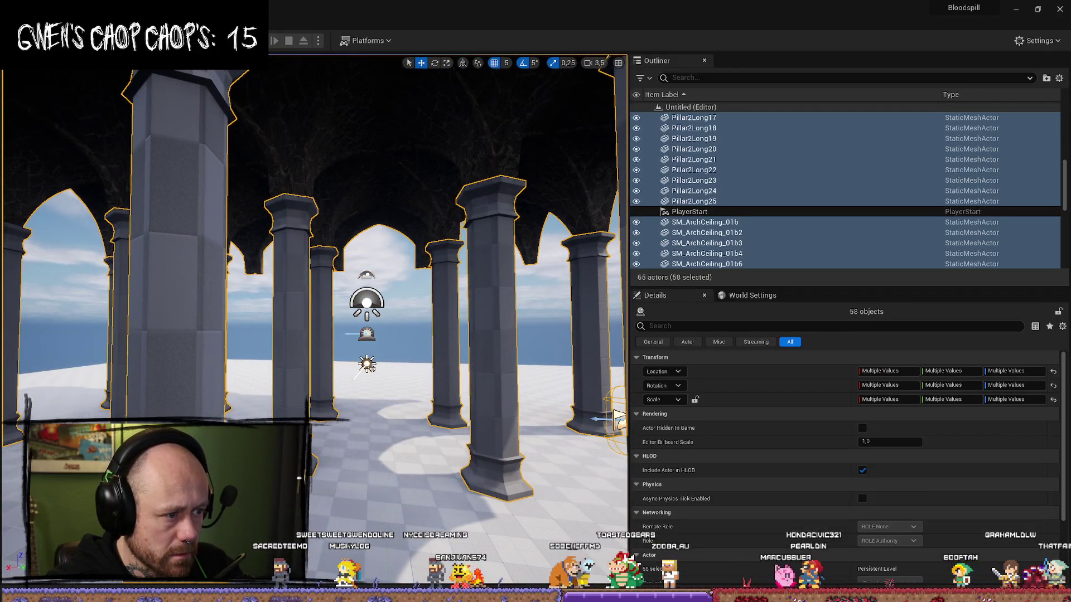
pyautogui.moveTo(312, 263)
pyautogui.mouseDown()
pyautogui.moveTo(368, 262)
pyautogui.moveTo(390, 246)
pyautogui.mouseUp()
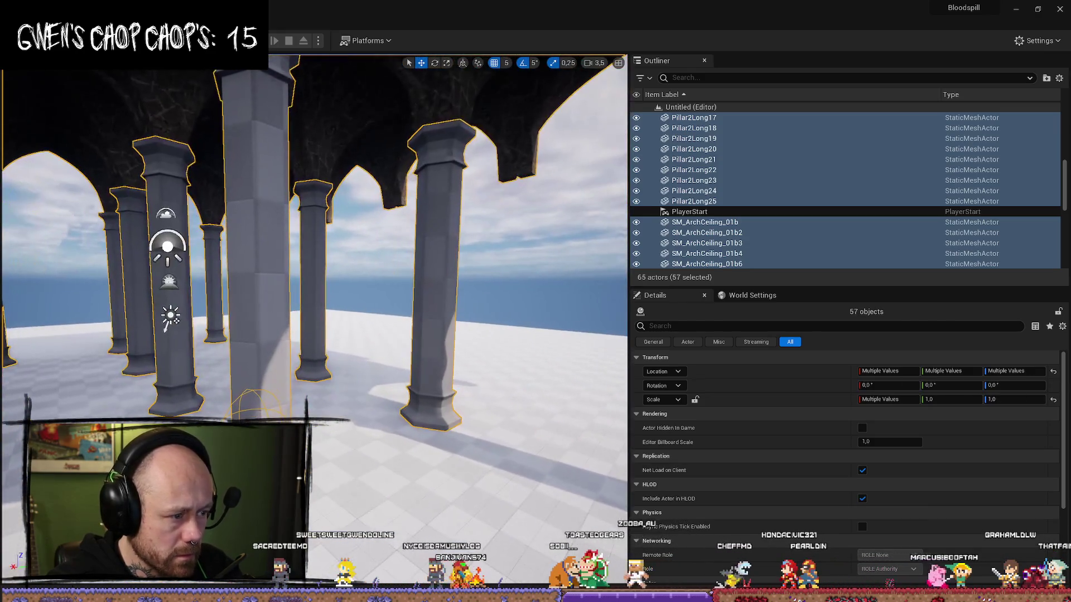
pyautogui.keyDown('ctrl'); pyautogui.click(251, 399); pyautogui.keyUp('ctrl')
pyautogui.press('f')
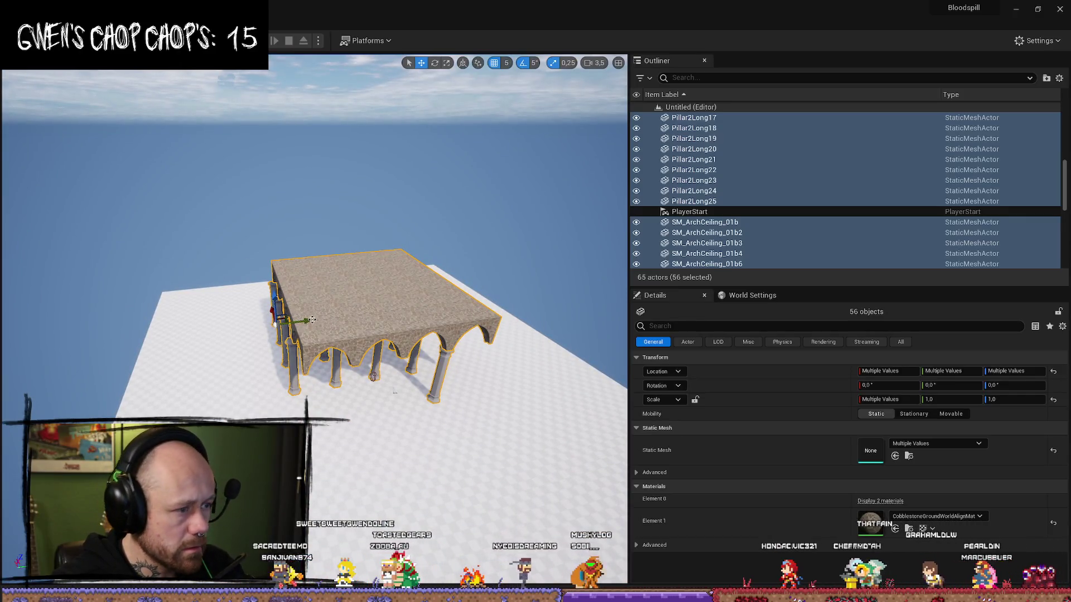
pyautogui.moveTo(309, 320); pyautogui.dragTo(480, 346)
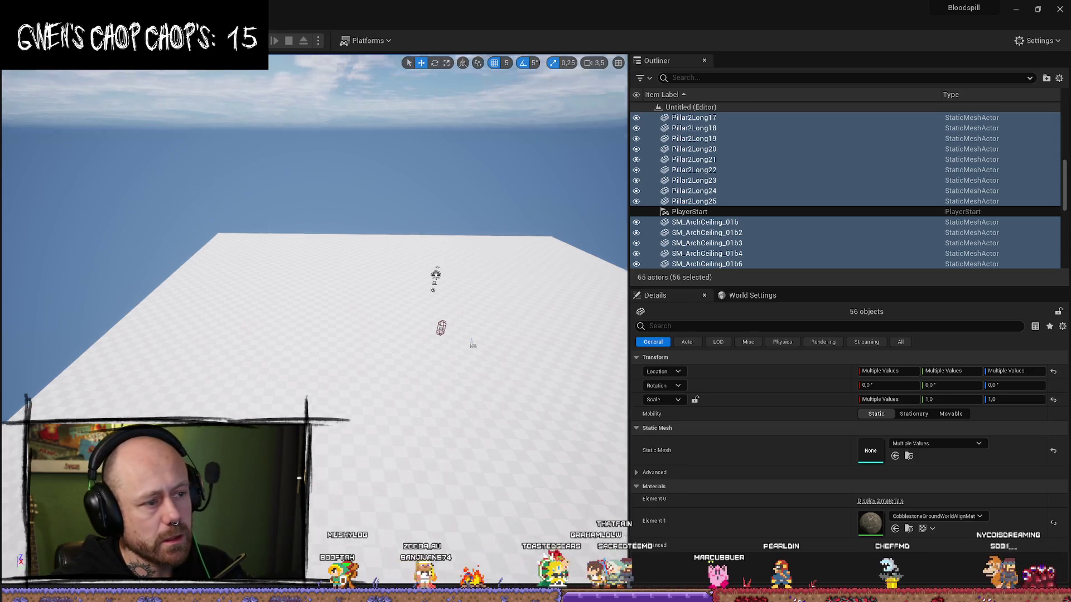
# Step: Duplicate an arch ceiling piece and a pillar, moving the arch copy over the floor
pyautogui.press('f')
pyautogui.click(431, 263)
pyautogui.press('f')
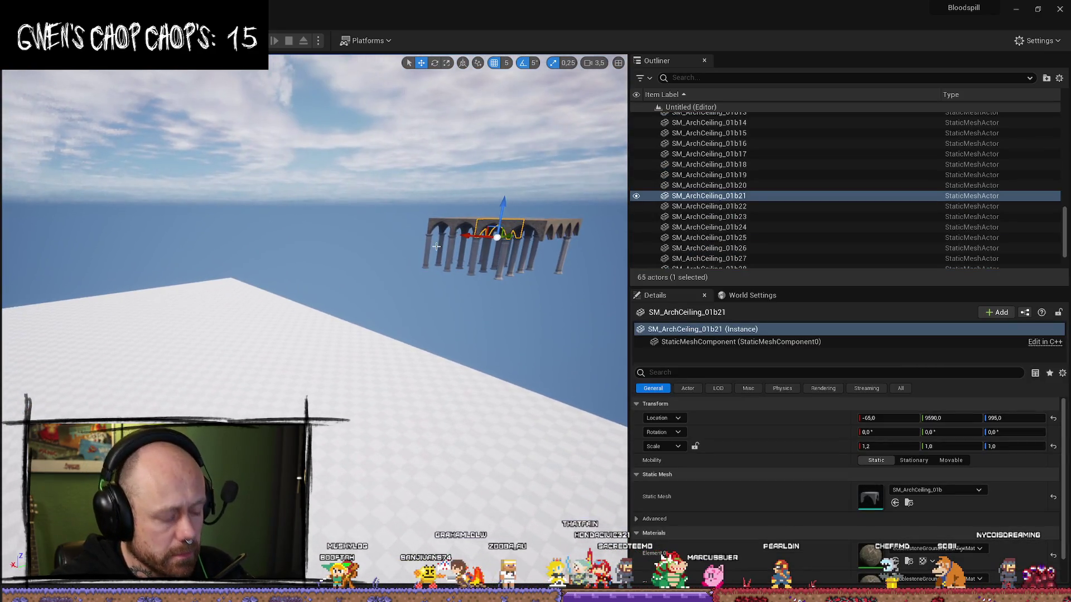
pyautogui.hotkey('ctrl', 'd')
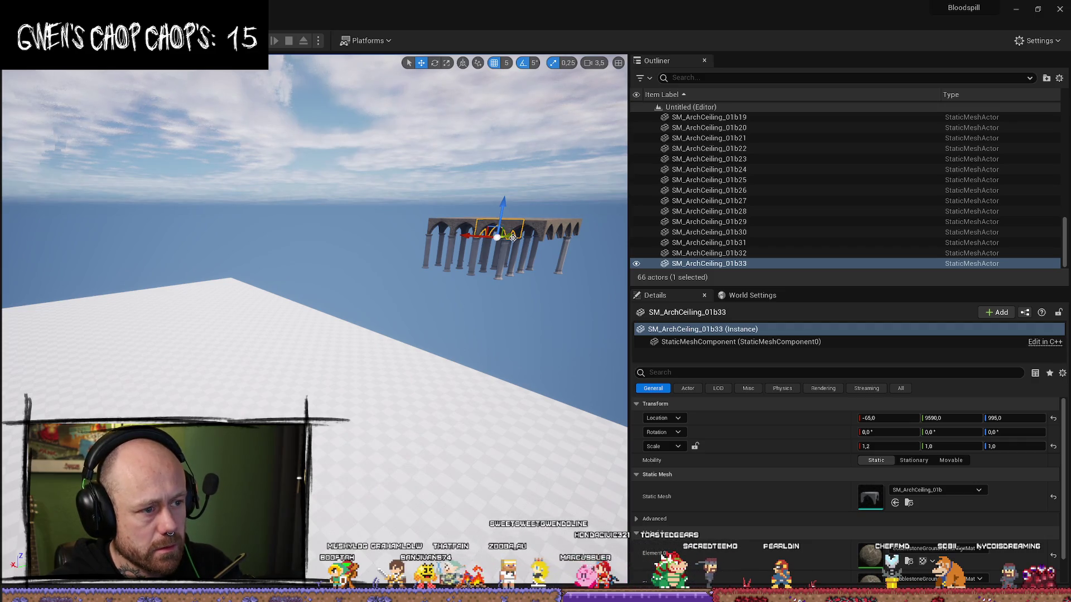
pyautogui.moveTo(434, 255); pyautogui.dragTo(547, 270)
pyautogui.click(500, 254)
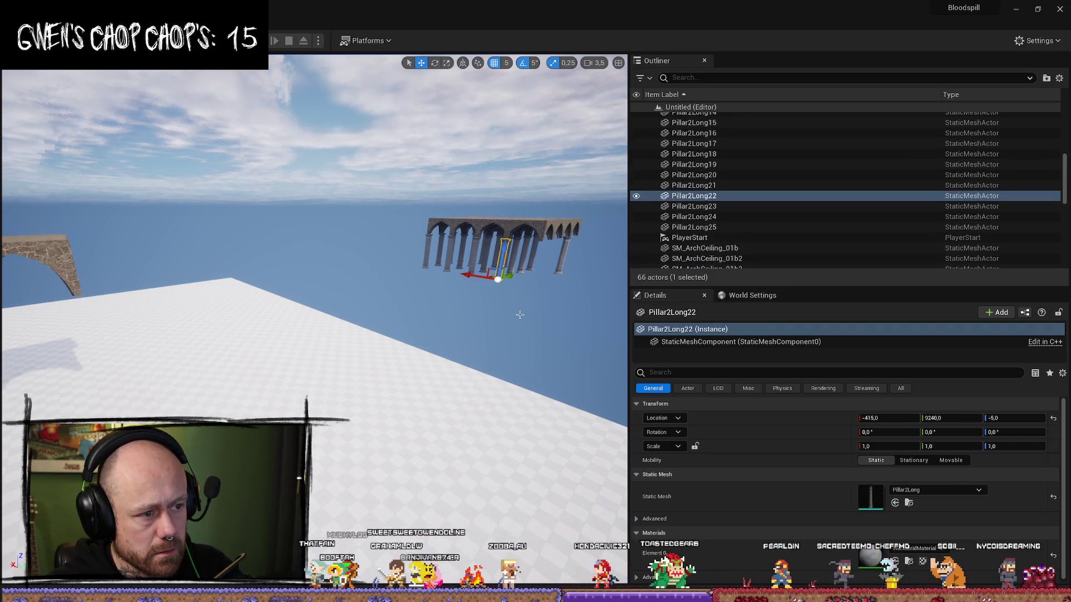
pyautogui.hotkey('ctrl', 'd')
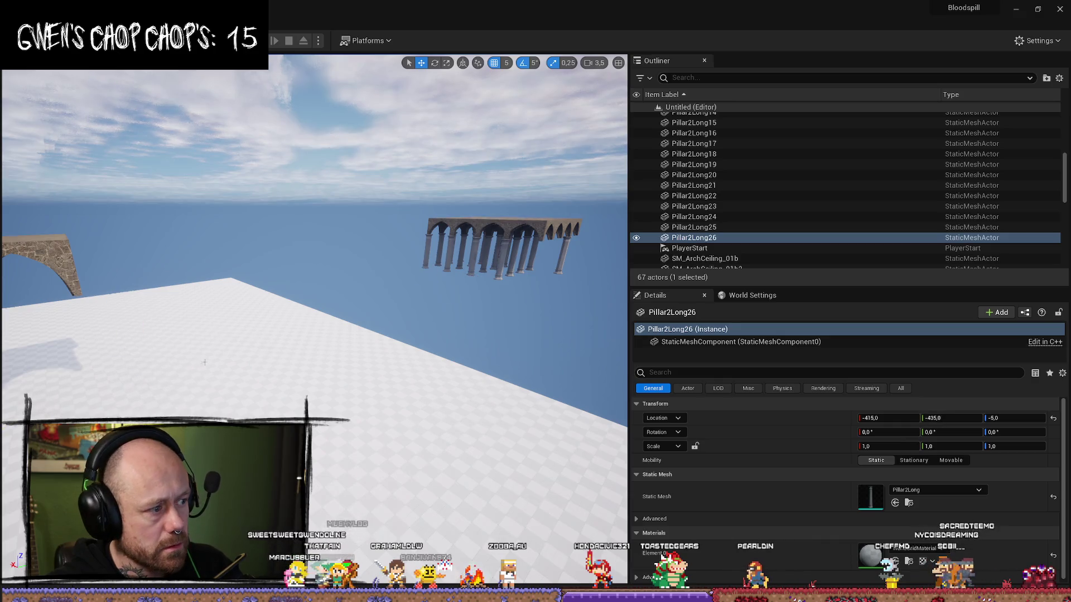
# Step: Scale the arch copy to 1,5 on X and Y and place a duplicate beside it
pyautogui.click(435, 246)
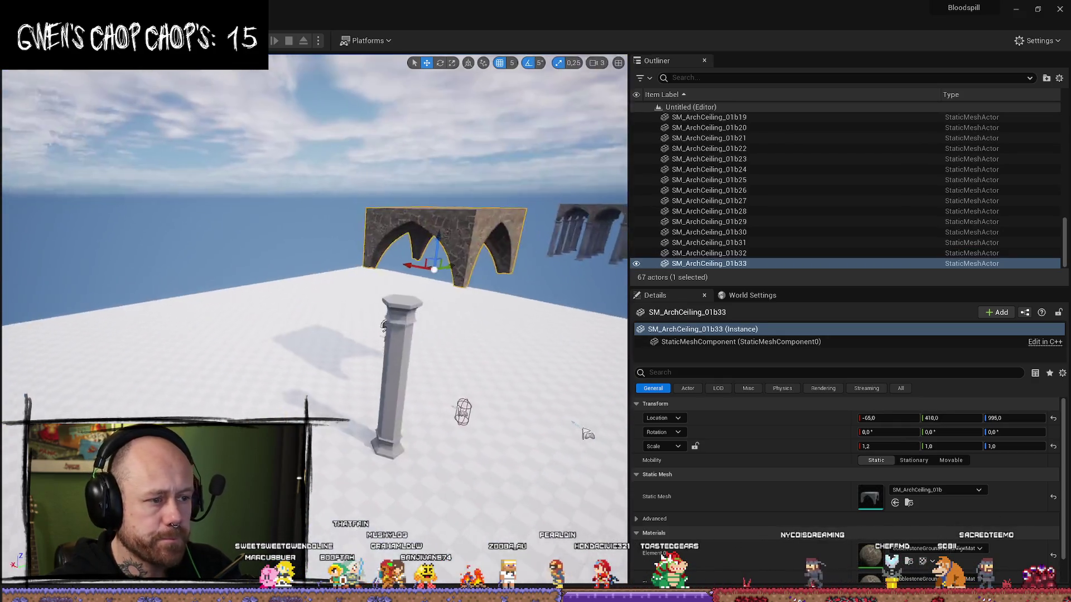
pyautogui.scroll(-2, 314, 251)
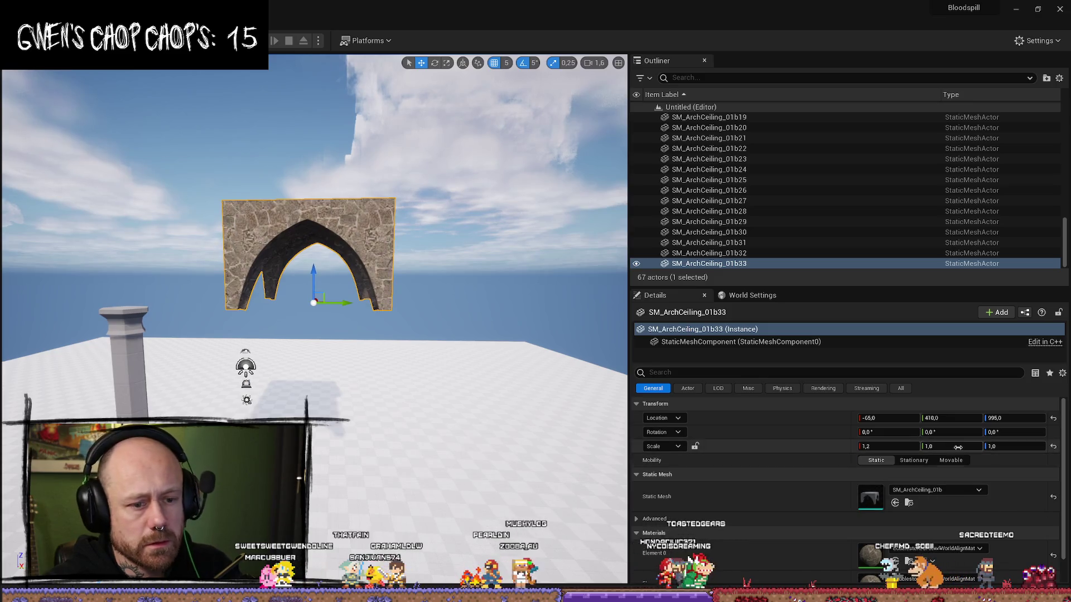
pyautogui.write('1,2')
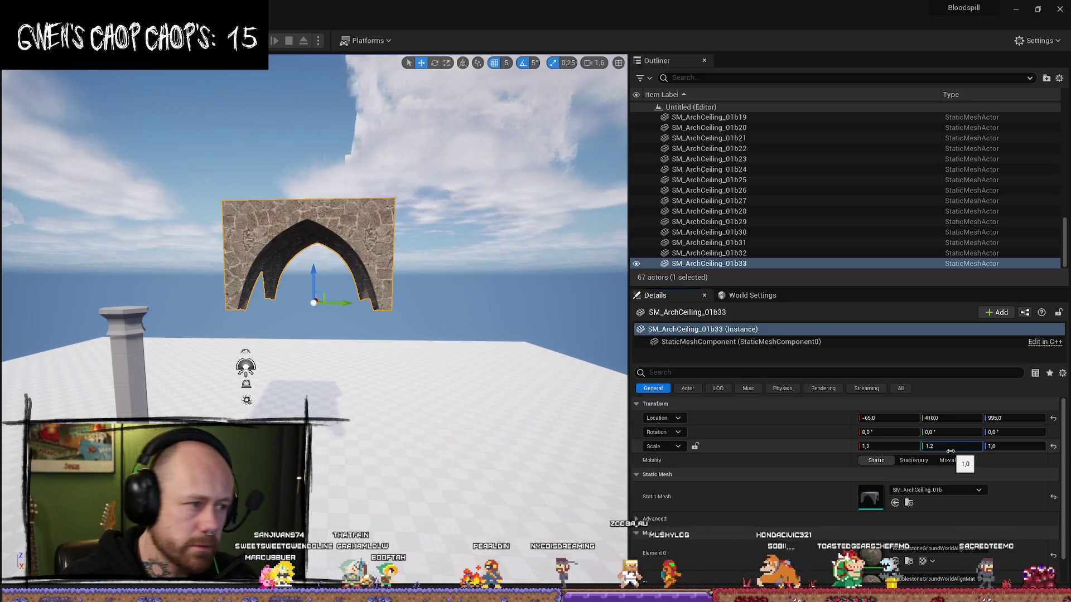
pyautogui.press('Return')
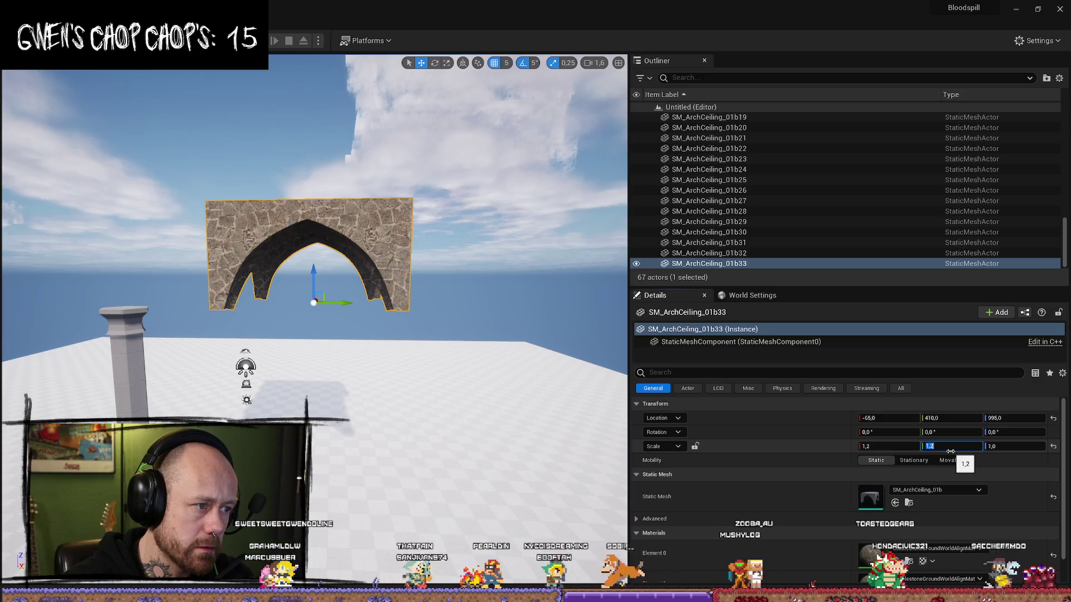
pyautogui.write('1,5')
pyautogui.press('Return')
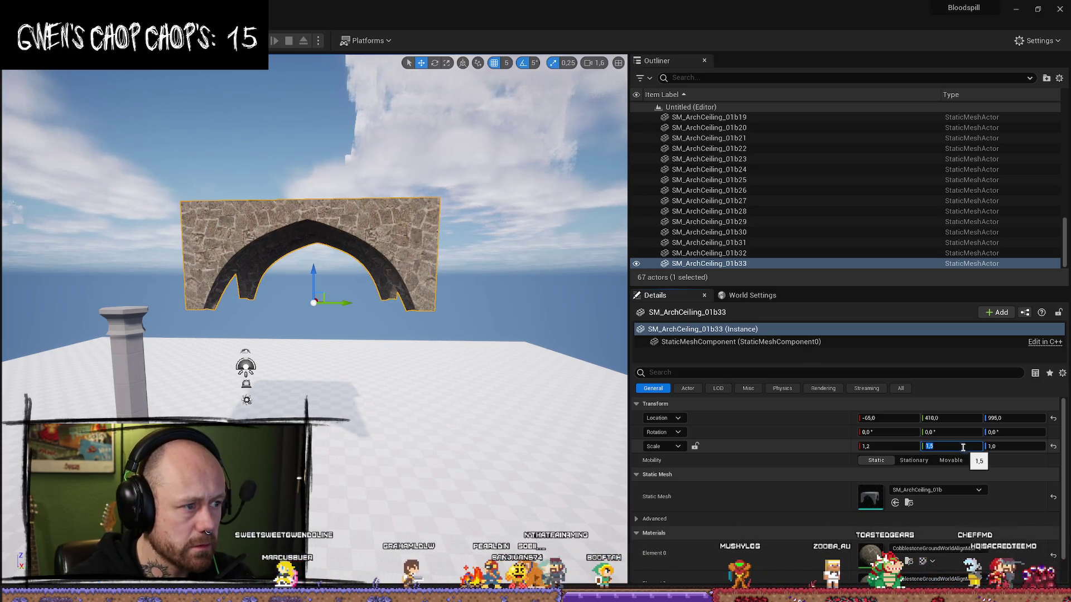
pyautogui.click(913, 447)
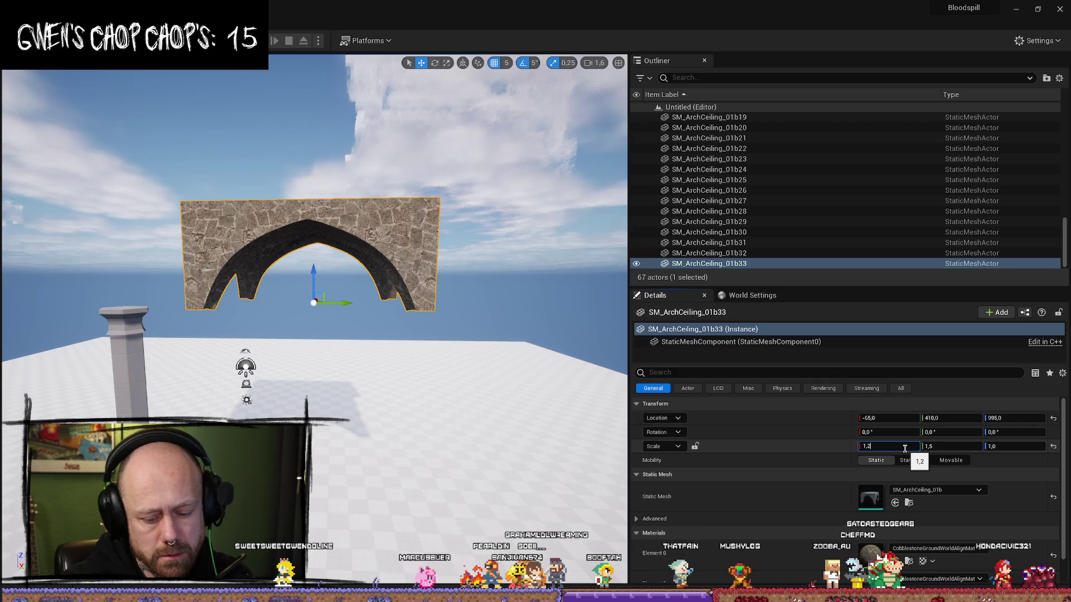
pyautogui.write('1,5')
pyautogui.press('Return')
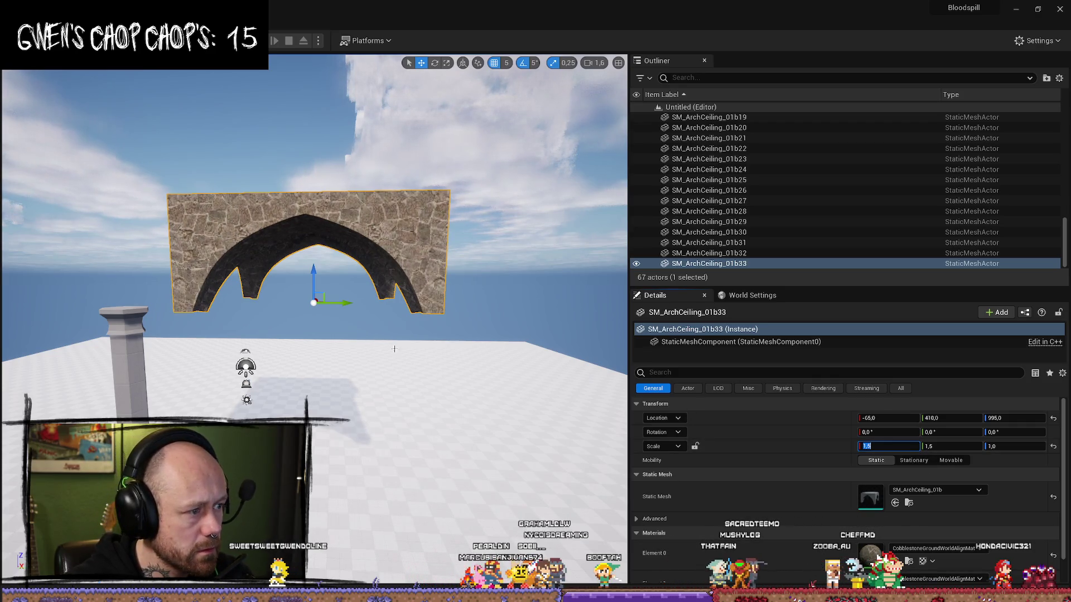
pyautogui.moveTo(218, 296)
pyautogui.mouseDown()
pyautogui.moveTo(311, 469)
pyautogui.moveTo(361, 303)
pyautogui.mouseUp()
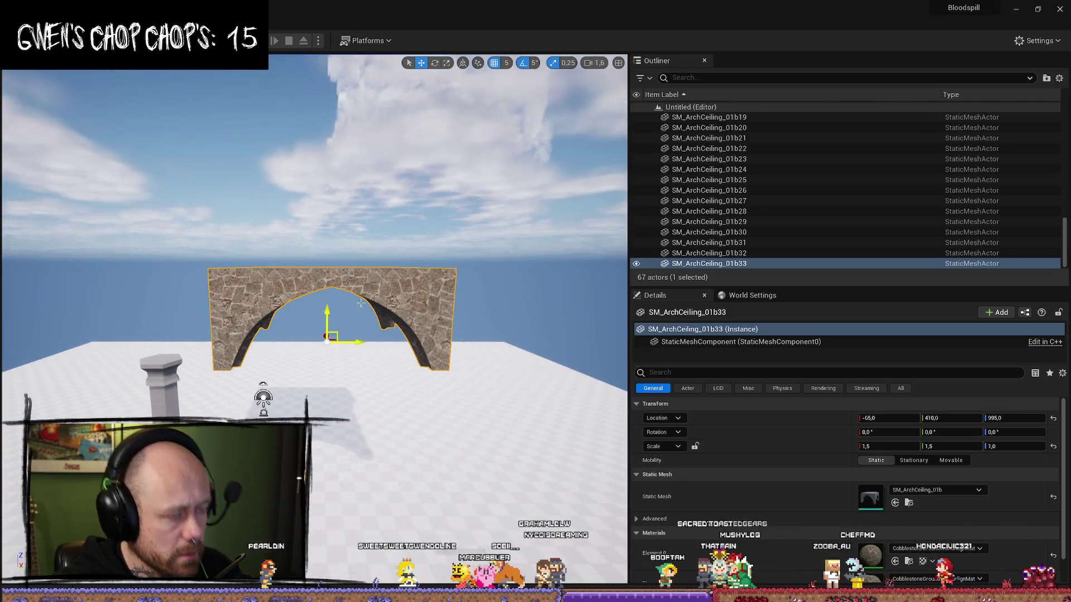
pyautogui.moveTo(354, 344)
pyautogui.mouseDown()
pyautogui.moveTo(184, 348)
pyautogui.moveTo(262, 346)
pyautogui.mouseUp()
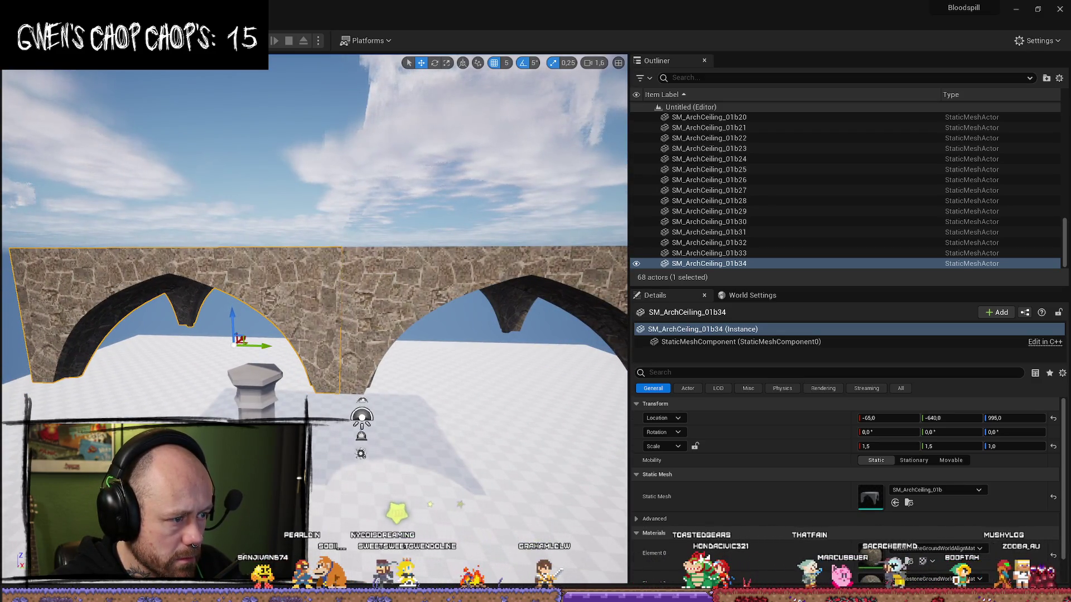
# Step: Move Pillar2Long26 along X to 460,0 under the arches
pyautogui.click(255, 388)
pyautogui.press('f')
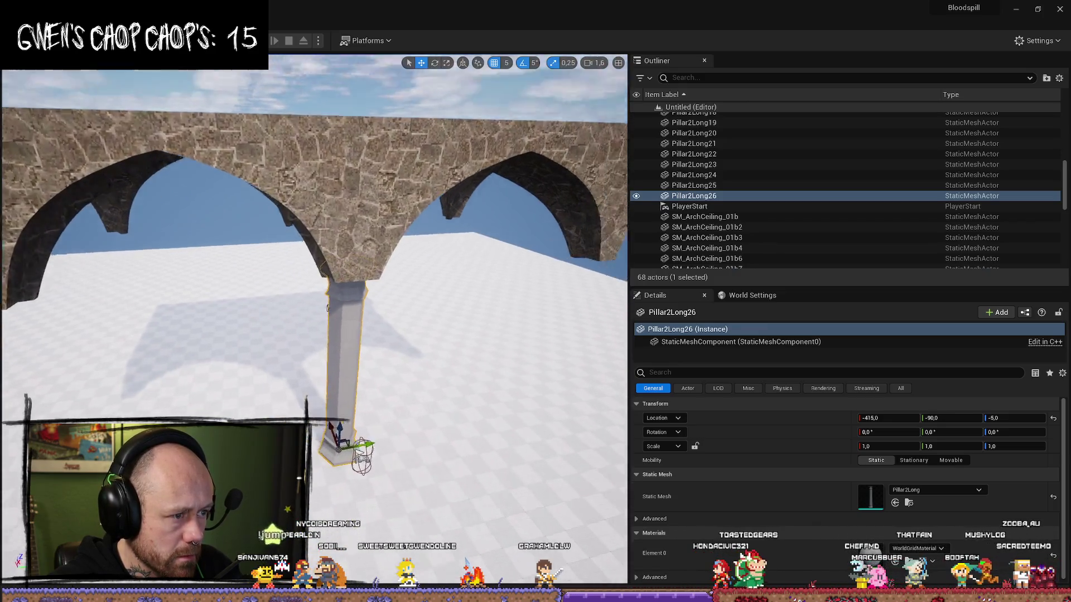
pyautogui.moveTo(329, 477); pyautogui.dragTo(333, 424)
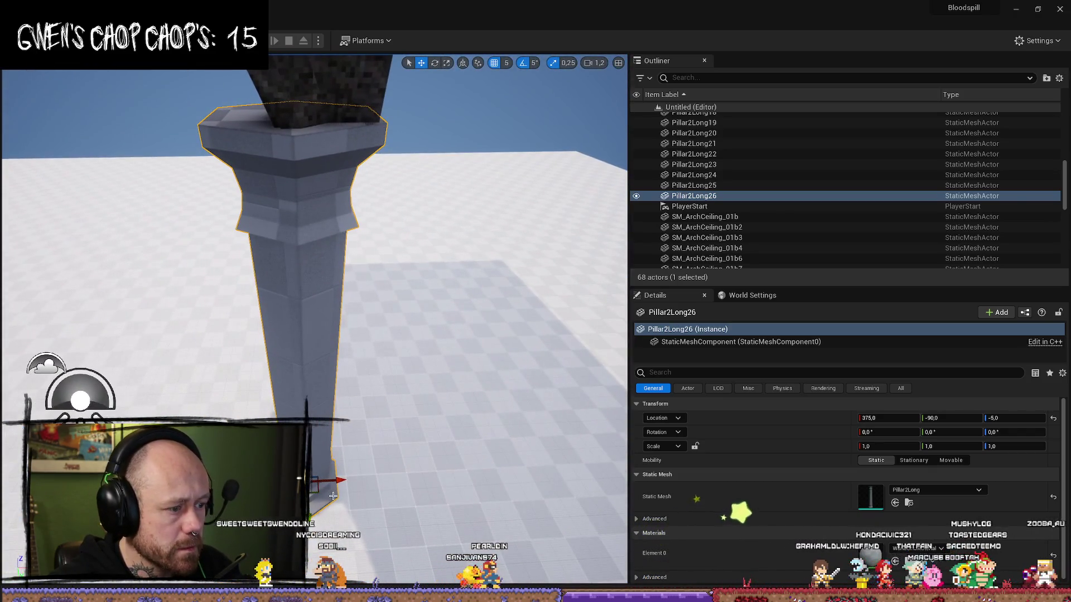
pyautogui.moveTo(333, 496); pyautogui.dragTo(349, 482)
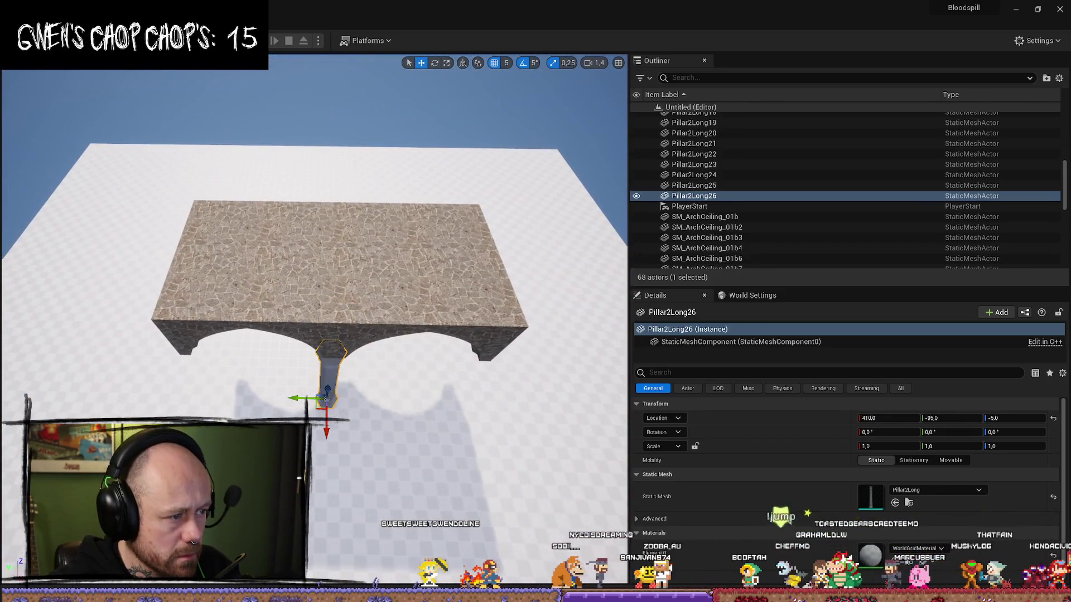
# Step: Shift both arch ceiling pieces along X to 995,0 so they rest over the pillar
pyautogui.click(245, 301)
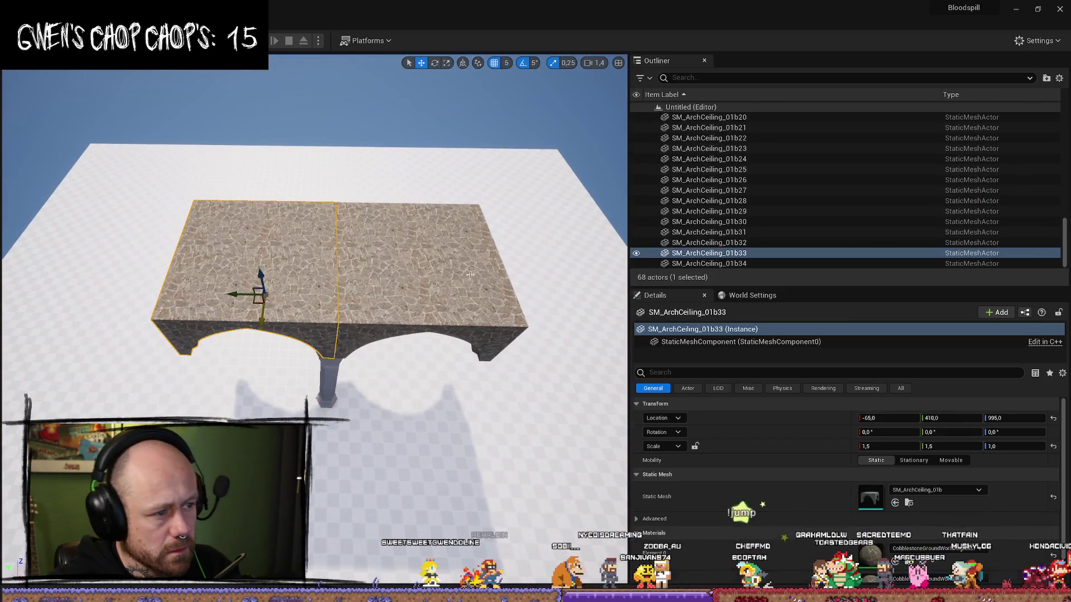
pyautogui.moveTo(407, 326); pyautogui.dragTo(397, 262)
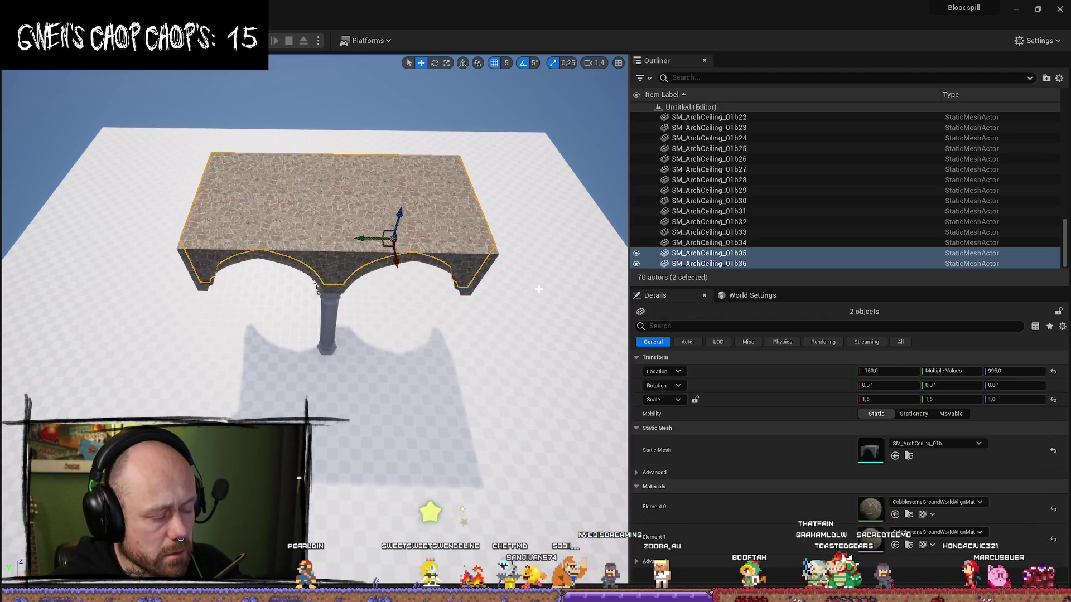
pyautogui.hotkey('ctrl', 'z')
pyautogui.moveTo(398, 273)
pyautogui.mouseDown()
pyautogui.moveTo(424, 398)
pyautogui.moveTo(402, 458)
pyautogui.moveTo(418, 382)
pyautogui.mouseUp()
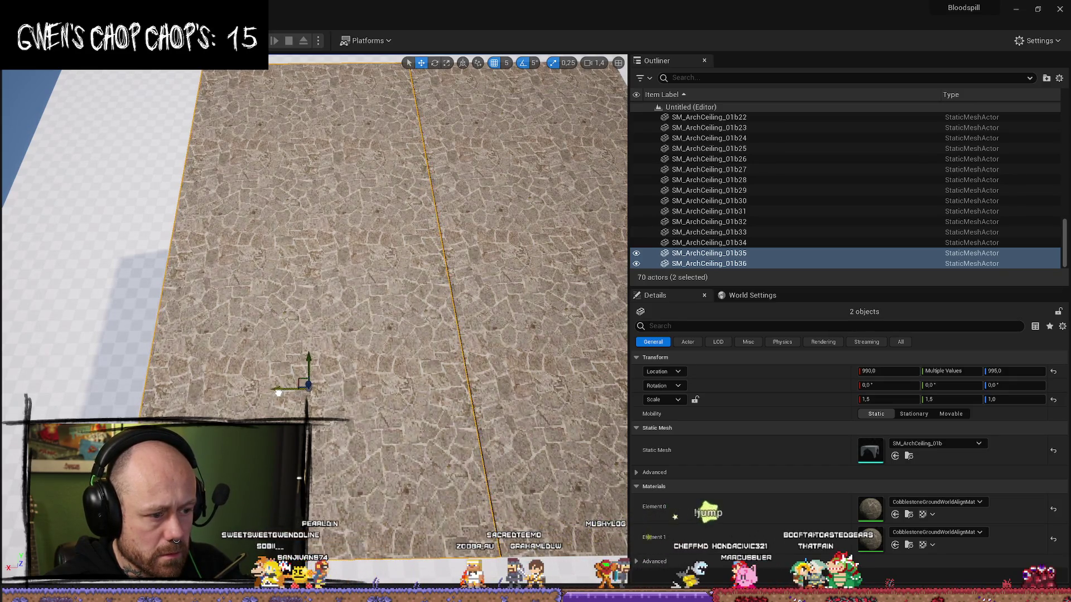
pyautogui.moveTo(280, 393); pyautogui.dragTo(460, 409)
pyautogui.click(390, 391)
pyautogui.moveTo(391, 391)
pyautogui.mouseDown()
pyautogui.moveTo(334, 517)
pyautogui.moveTo(297, 466)
pyautogui.moveTo(269, 370)
pyautogui.moveTo(450, 492)
pyautogui.mouseUp()
pyautogui.click(269, 370)
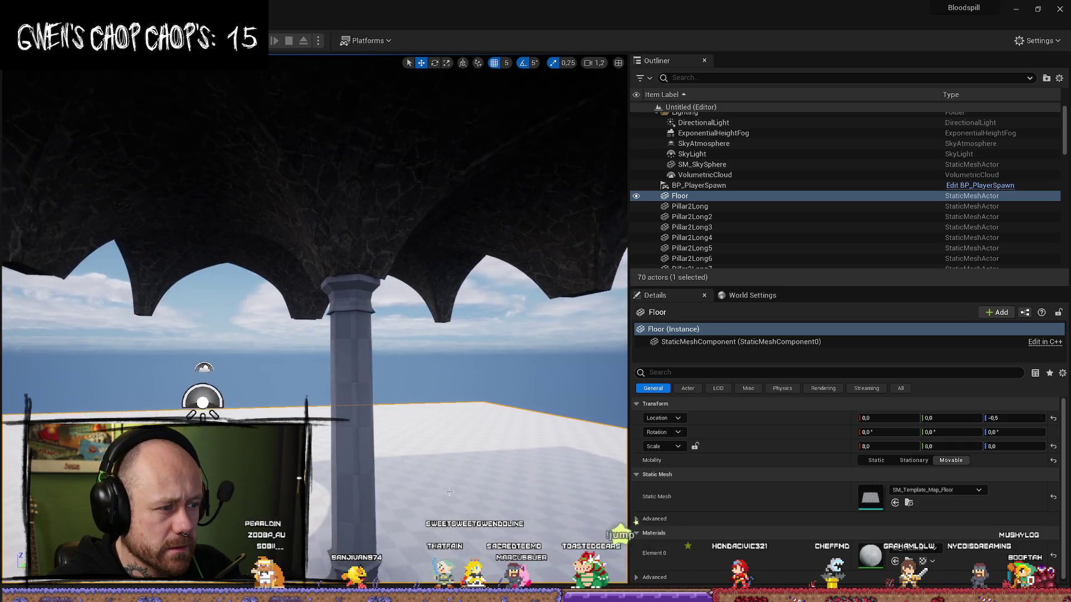
# Step: Nudge Pillar2Long26 along Y so it stands centred under the arches, keeping it selected
pyautogui.click(372, 457)
pyautogui.moveTo(373, 457)
pyautogui.mouseDown()
pyautogui.moveTo(470, 491)
pyautogui.moveTo(470, 446)
pyautogui.moveTo(413, 446)
pyautogui.mouseUp()
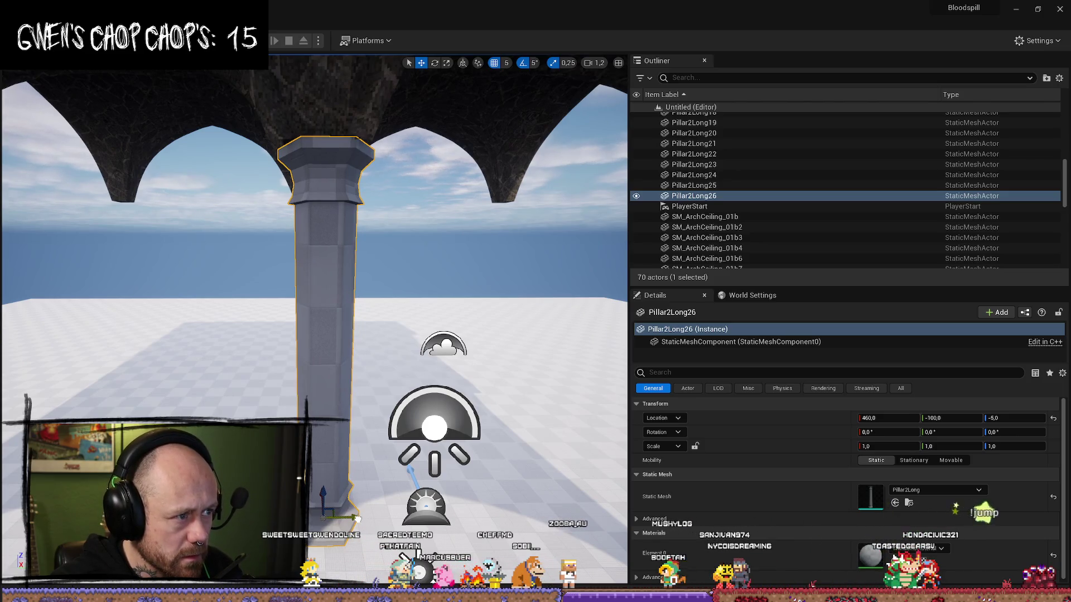
pyautogui.moveTo(352, 519)
pyautogui.mouseDown()
pyautogui.moveTo(350, 494)
pyautogui.moveTo(301, 471)
pyautogui.mouseUp()
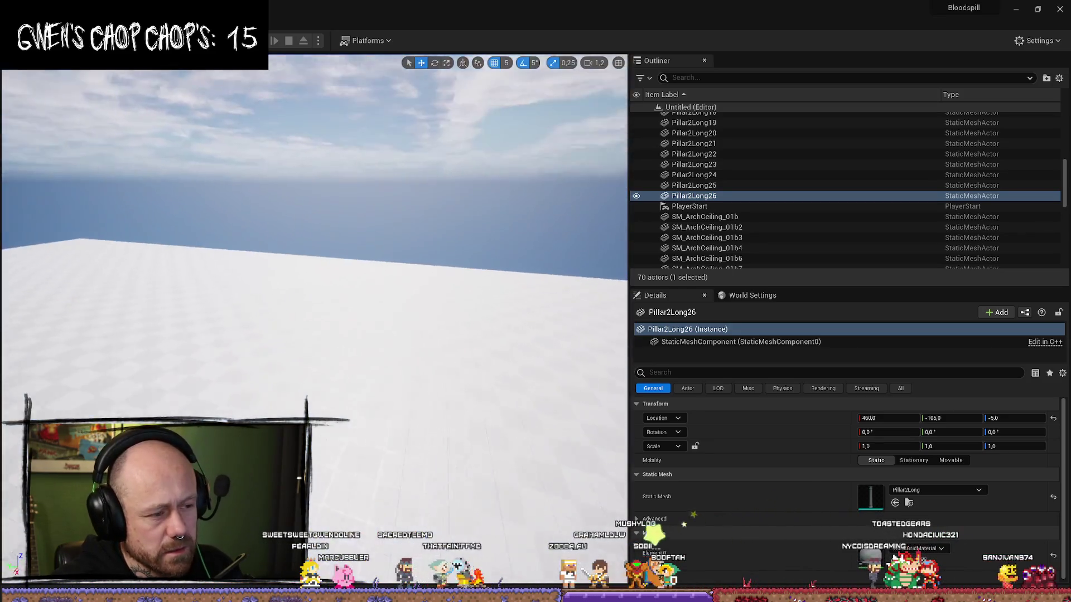
pyautogui.press('f')
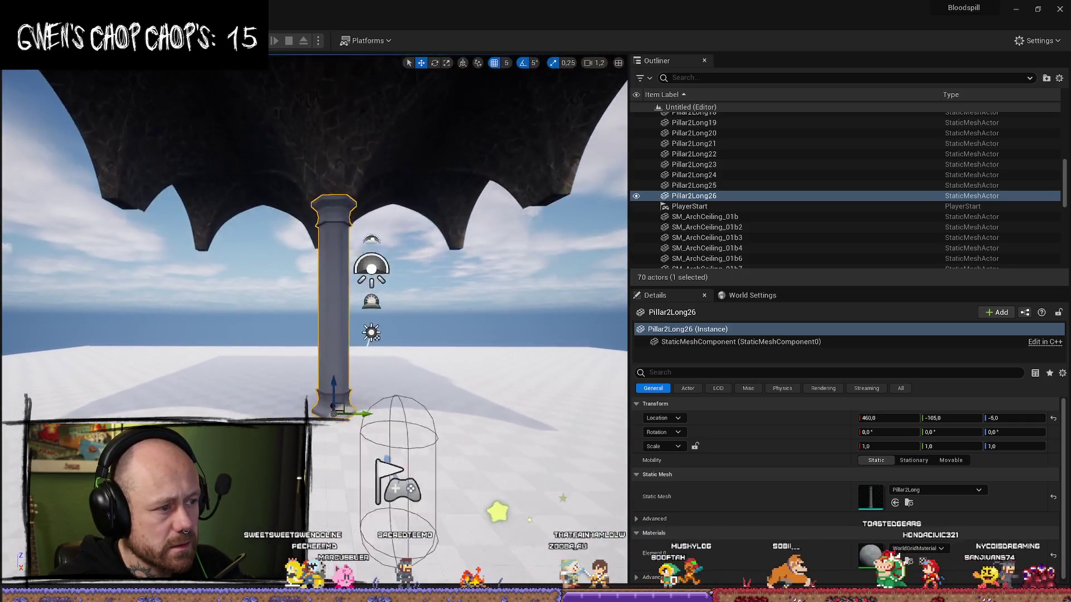
pyautogui.scroll(3, 314, 279)
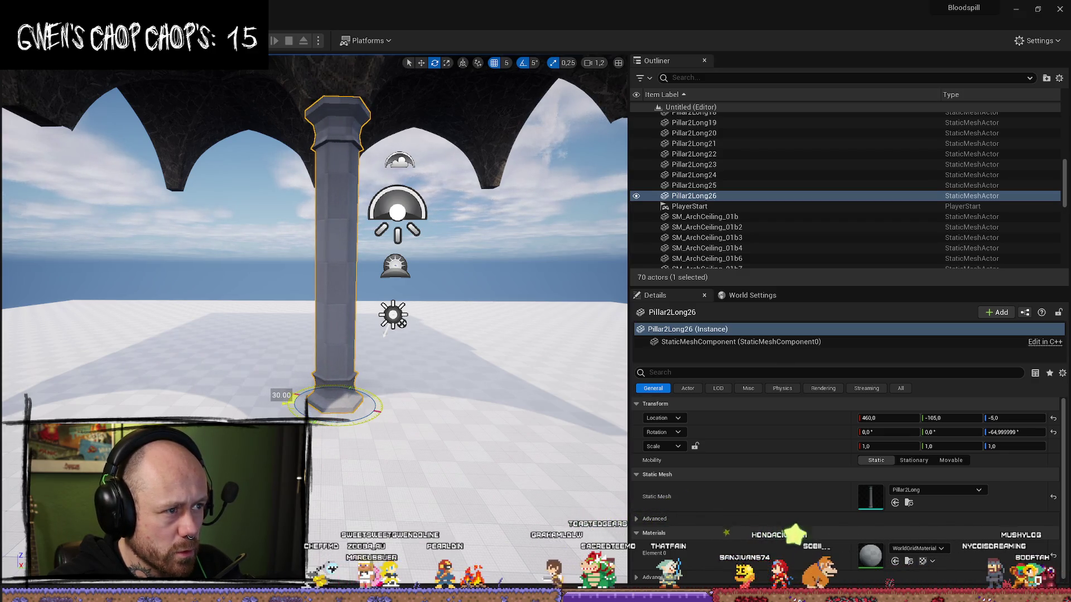
pyautogui.click(458, 440)
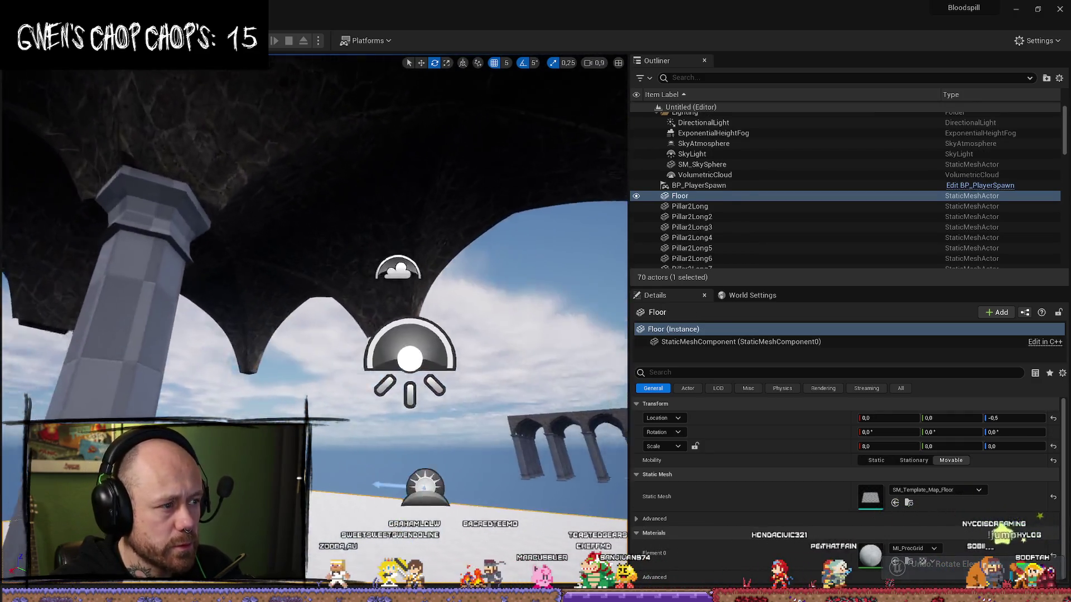
pyautogui.moveTo(457, 441); pyautogui.dragTo(480, 357)
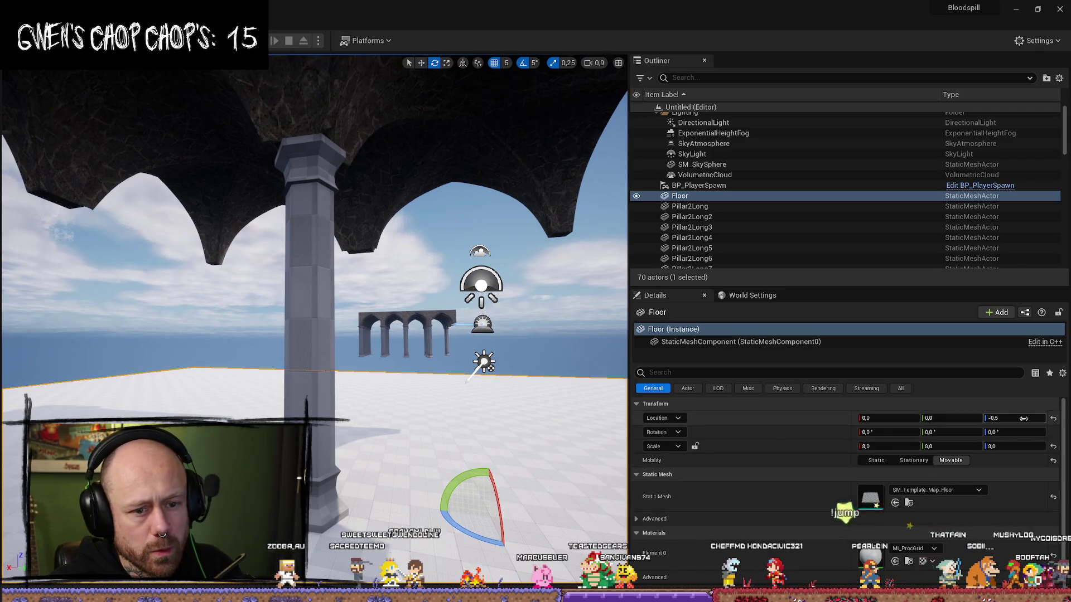
pyautogui.hotkey('ctrl', 'z')
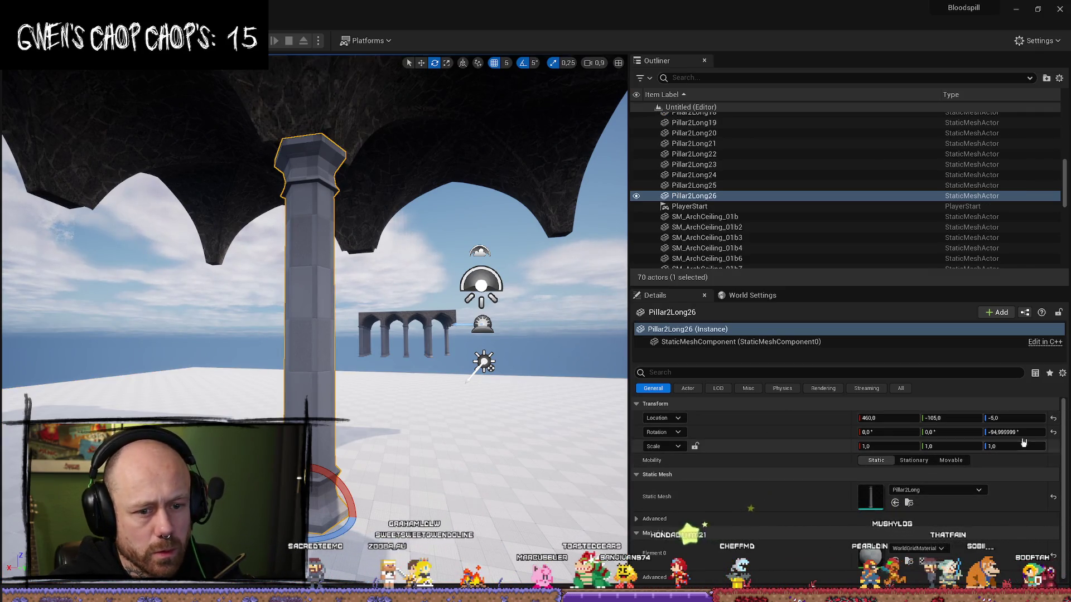
# Step: Inspect the ceiling from several angles, then select the four arch-ceiling pieces
pyautogui.moveTo(424, 223)
pyautogui.mouseDown()
pyautogui.moveTo(335, 223)
pyautogui.moveTo(334, 145)
pyautogui.moveTo(295, 145)
pyautogui.moveTo(296, 112)
pyautogui.mouseUp()
pyautogui.scroll(2, 334, 189)
pyautogui.scroll(-2, 335, 179)
pyautogui.scroll(2, 329, 145)
pyautogui.scroll(-2, 296, 128)
pyautogui.scroll(-5, 314, 234)
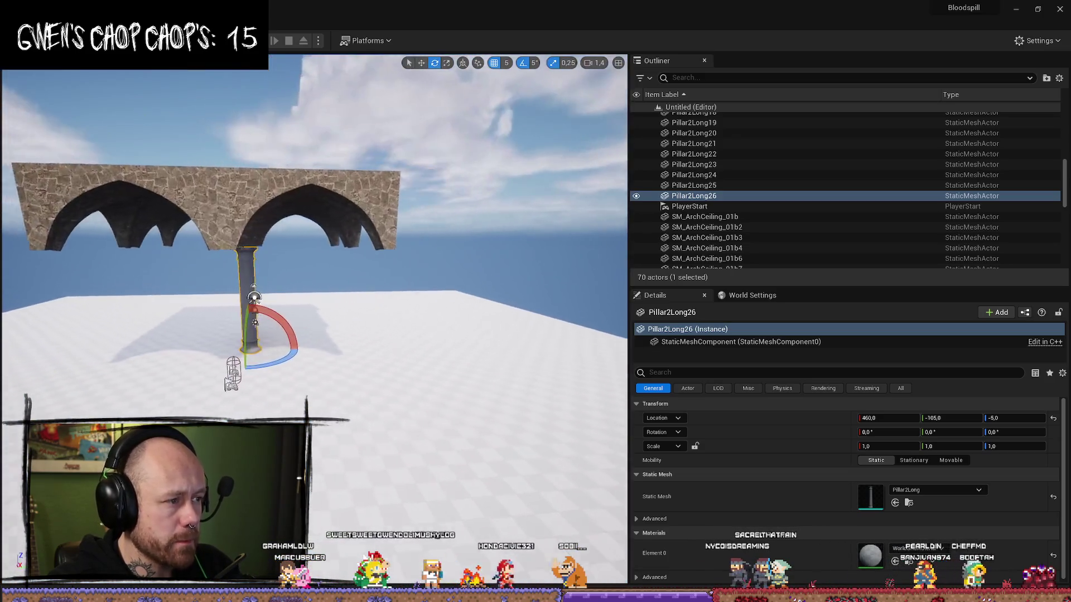
pyautogui.scroll(-5, 314, 234)
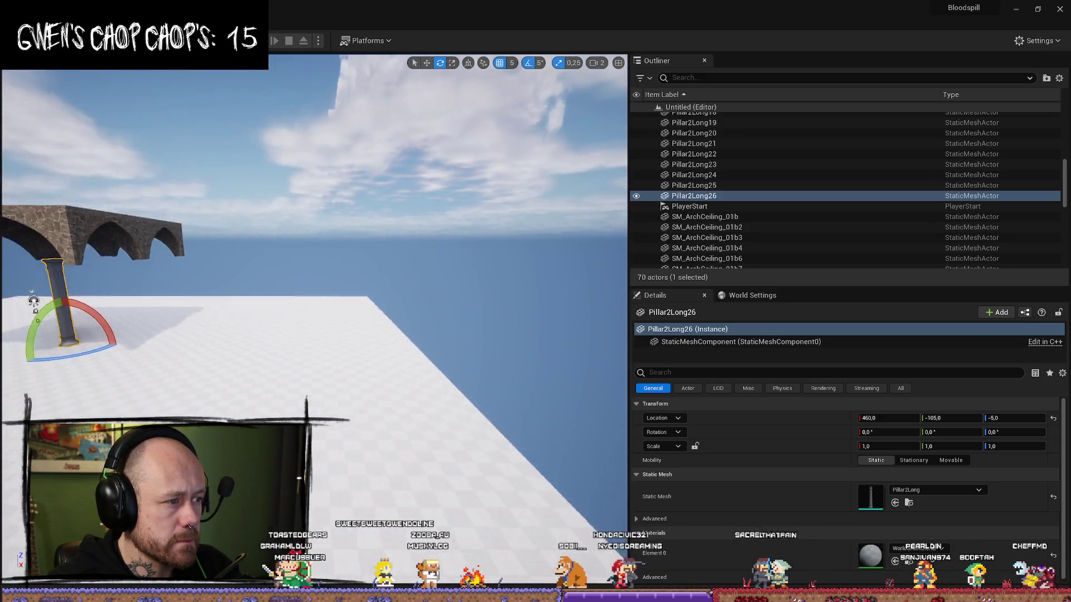
pyautogui.scroll(5, 314, 234)
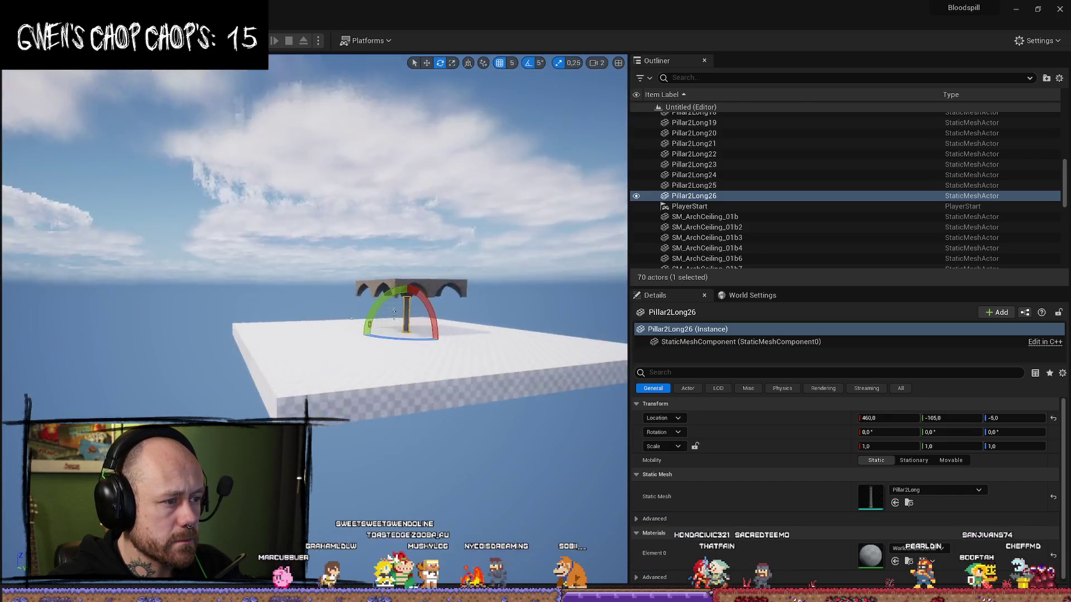
pyautogui.scroll(5, 314, 234)
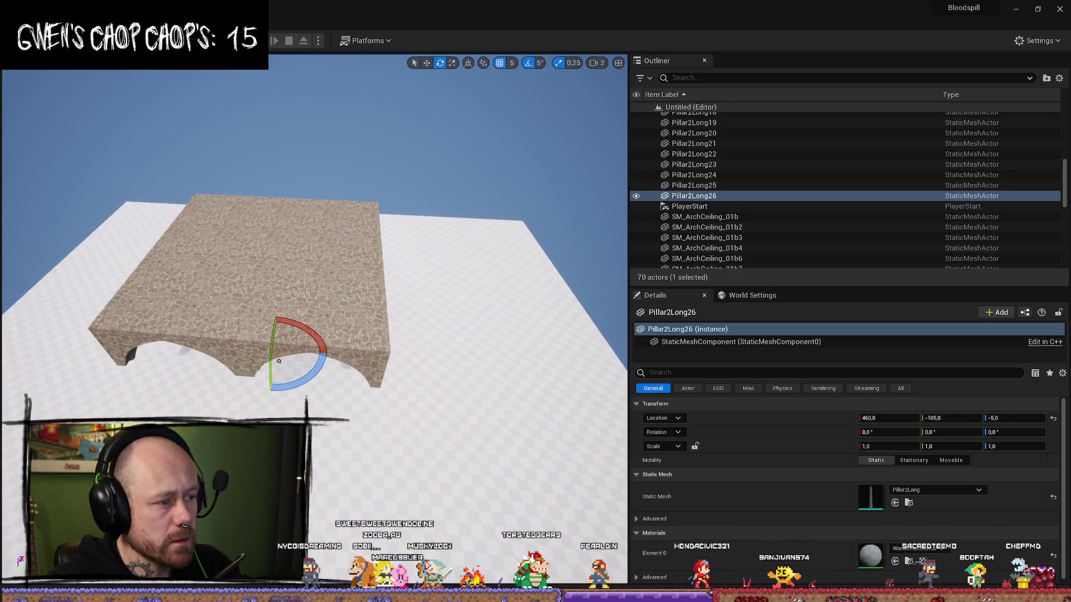
pyautogui.click(279, 361)
pyautogui.keyDown('ctrl'); pyautogui.click(214, 303); pyautogui.keyUp('ctrl')
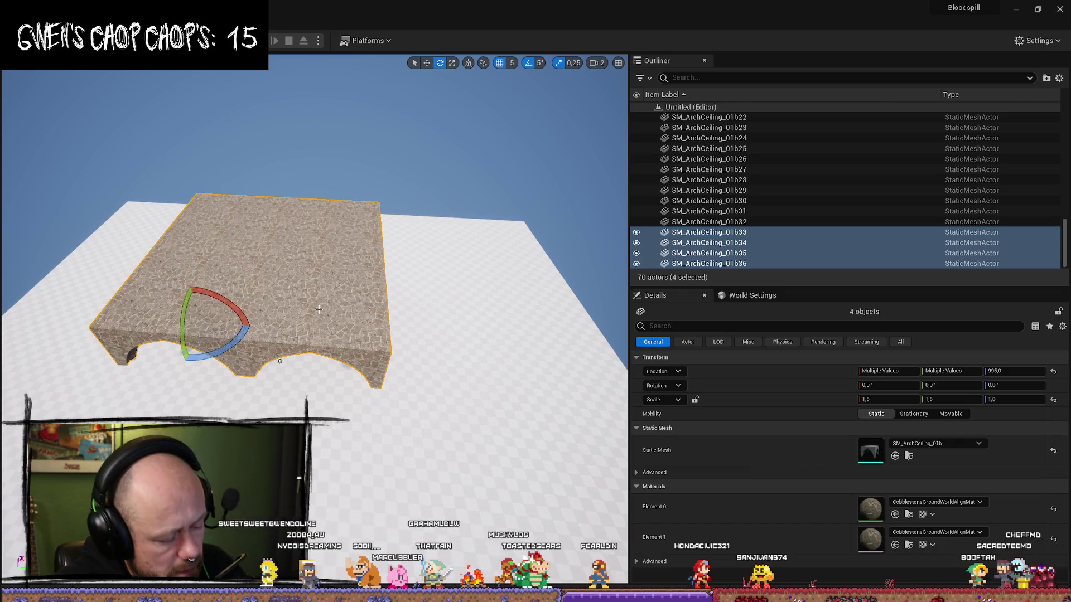
# Step: Duplicate the four ceiling pieces and butt the copy against the original slab along Y
pyautogui.hotkey('ctrl', 'd')
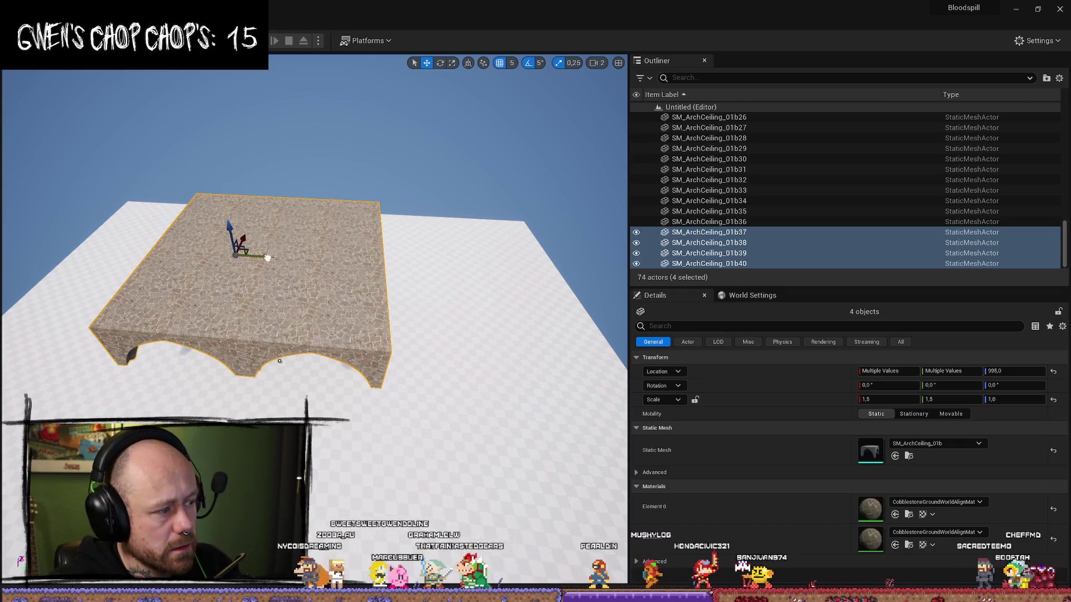
pyautogui.moveTo(268, 258); pyautogui.dragTo(487, 258)
pyautogui.scroll(5, 411, 282)
pyautogui.moveTo(391, 283); pyautogui.dragTo(364, 284)
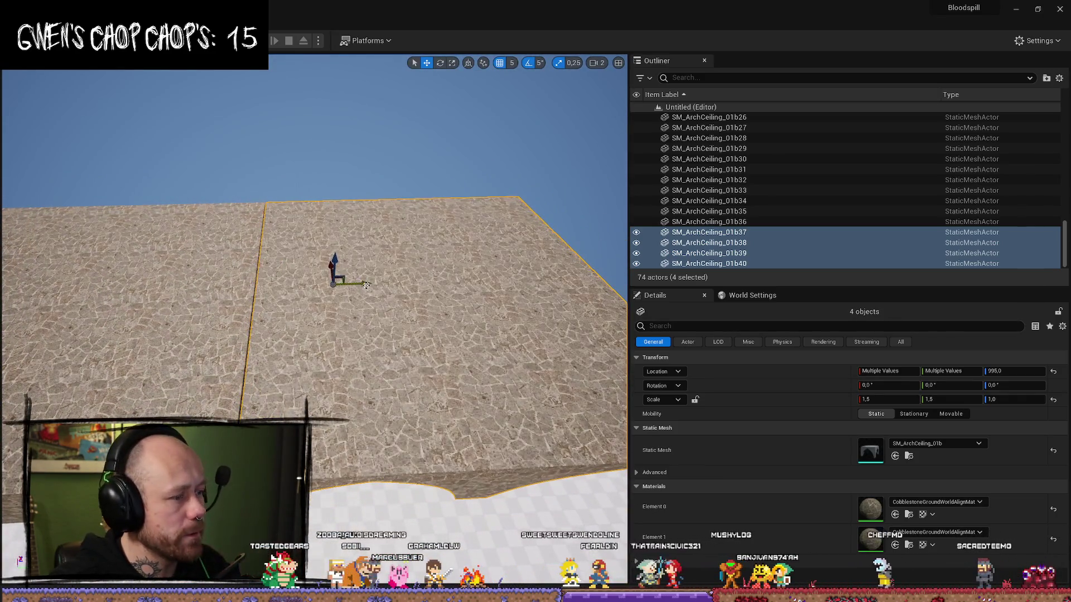
pyautogui.scroll(-1, 366, 285)
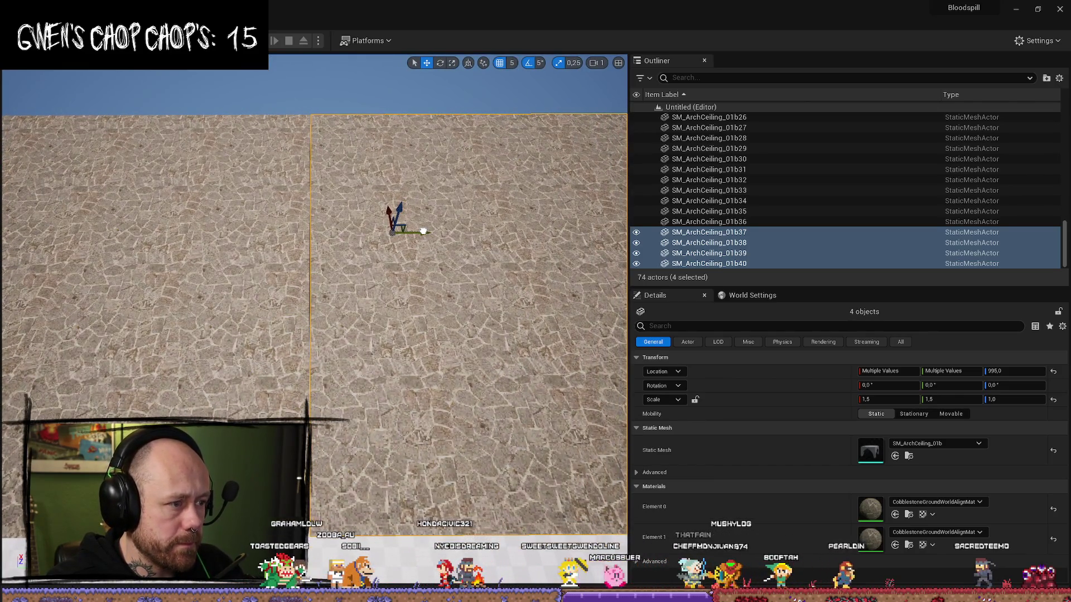
pyautogui.scroll(3, 382, 229)
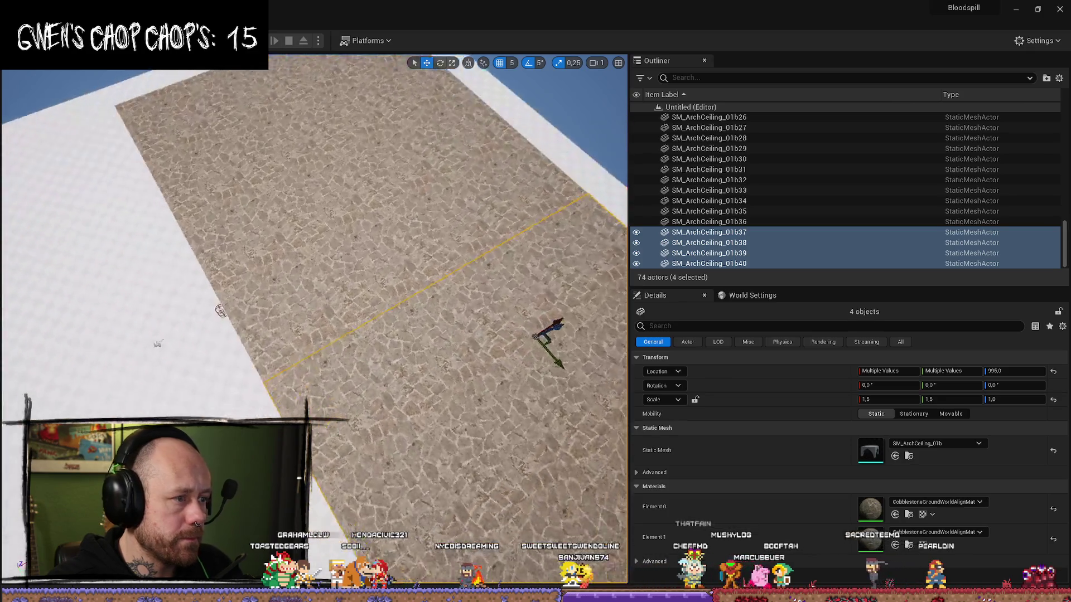
# Step: Select the eight ceiling slabs and slide them along X to close the gap
pyautogui.keyDown('ctrl'); pyautogui.click(251, 184); pyautogui.keyUp('ctrl')
pyautogui.keyDown('ctrl'); pyautogui.click(262, 156); pyautogui.keyUp('ctrl')
pyautogui.keyDown('ctrl'); pyautogui.click(286, 132); pyautogui.keyUp('ctrl')
pyautogui.keyDown('ctrl'); pyautogui.click(287, 134); pyautogui.keyUp('ctrl')
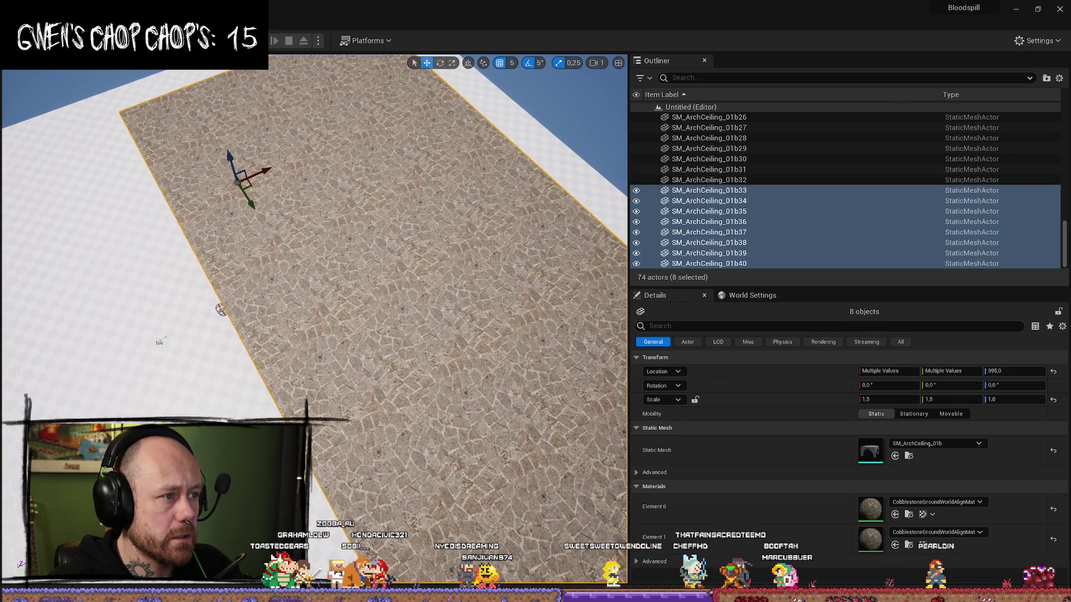
pyautogui.press('f')
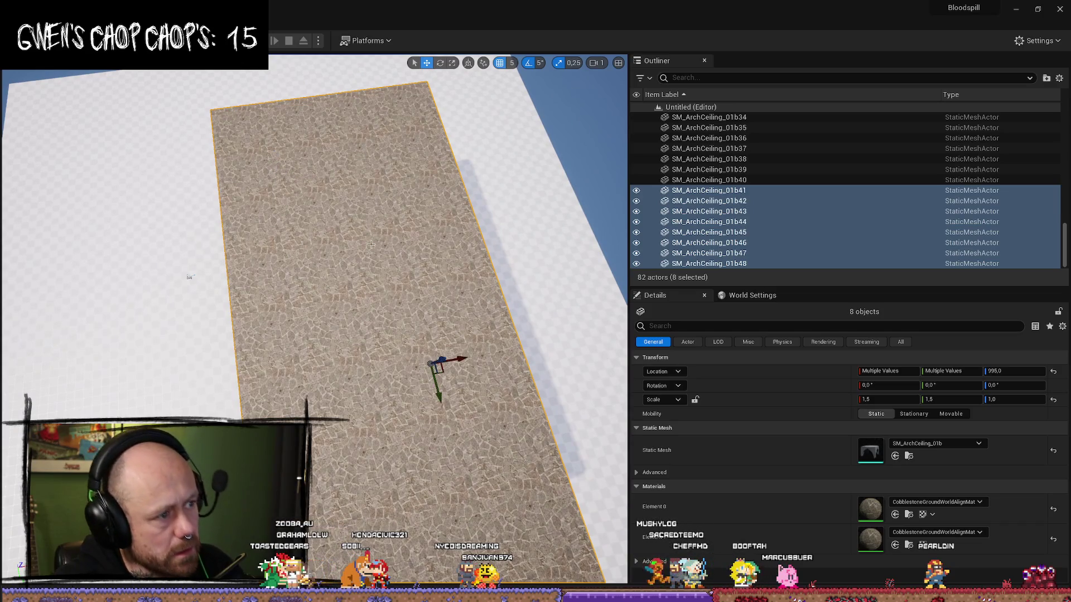
pyautogui.scroll(5, 463, 363)
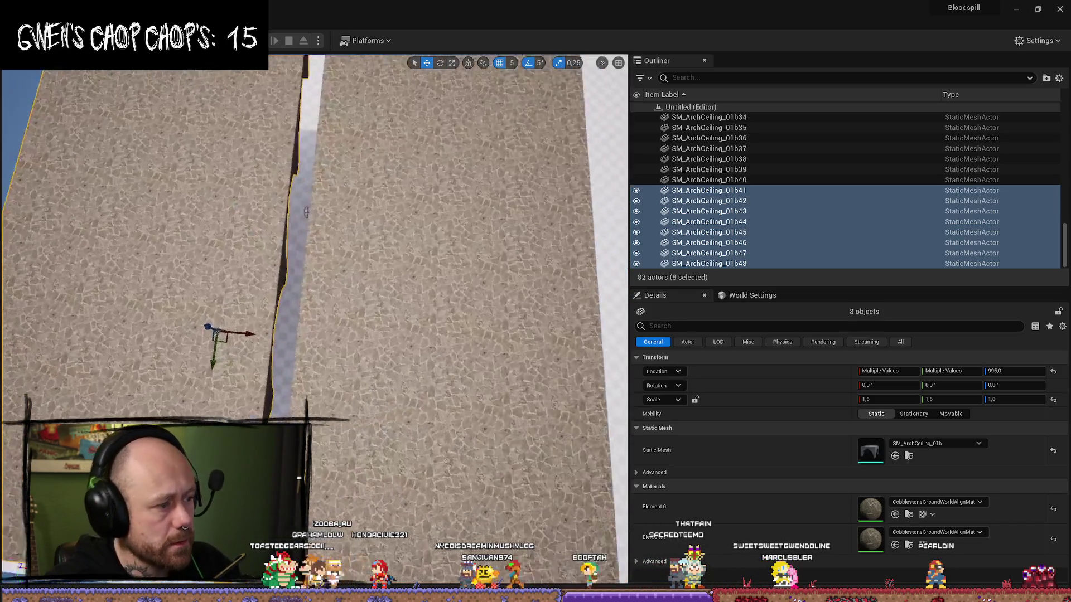
pyautogui.moveTo(253, 334); pyautogui.dragTo(285, 335)
pyautogui.scroll(2, 279, 335)
pyautogui.scroll(-5, 284, 334)
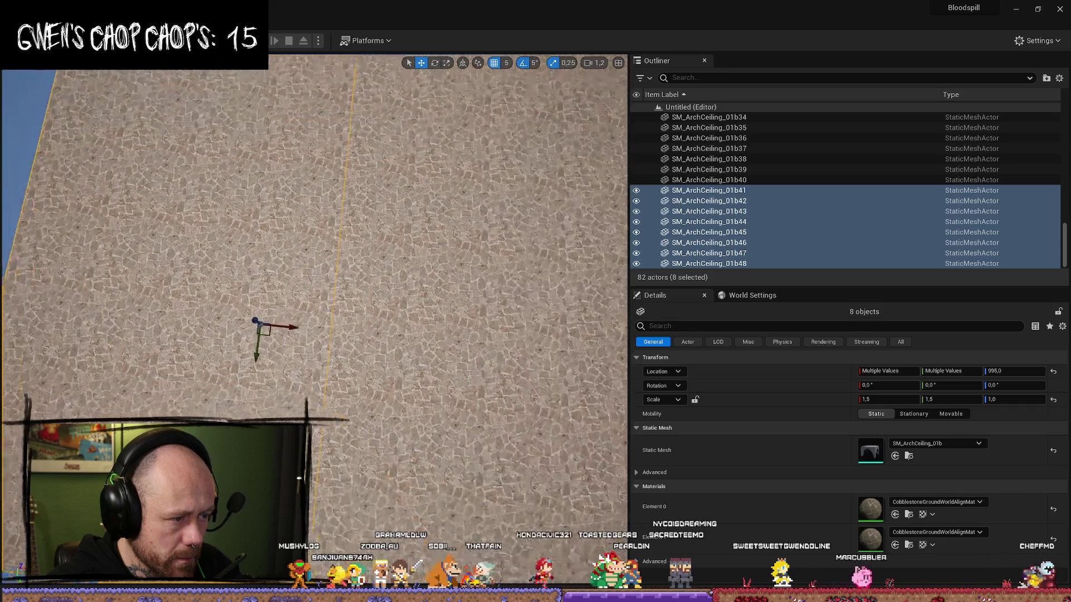
# Step: Select all 16 ceiling pieces, duplicate them, and move the copied block to the right
pyautogui.keyDown('ctrl'); pyautogui.click(310, 197); pyautogui.keyUp('ctrl')
pyautogui.keyDown('ctrl'); pyautogui.click(326, 249); pyautogui.keyUp('ctrl')
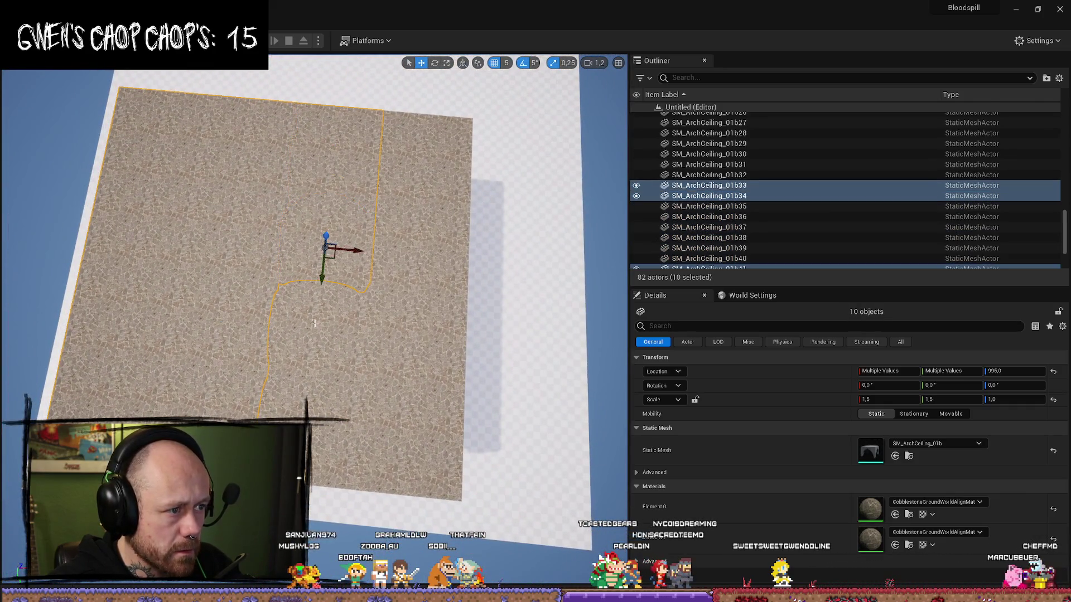
pyautogui.keyDown('ctrl'); pyautogui.click(320, 341); pyautogui.keyUp('ctrl')
pyautogui.keyDown('ctrl'); pyautogui.click(318, 313); pyautogui.keyUp('ctrl')
pyautogui.keyDown('ctrl'); pyautogui.click(415, 167); pyautogui.keyUp('ctrl')
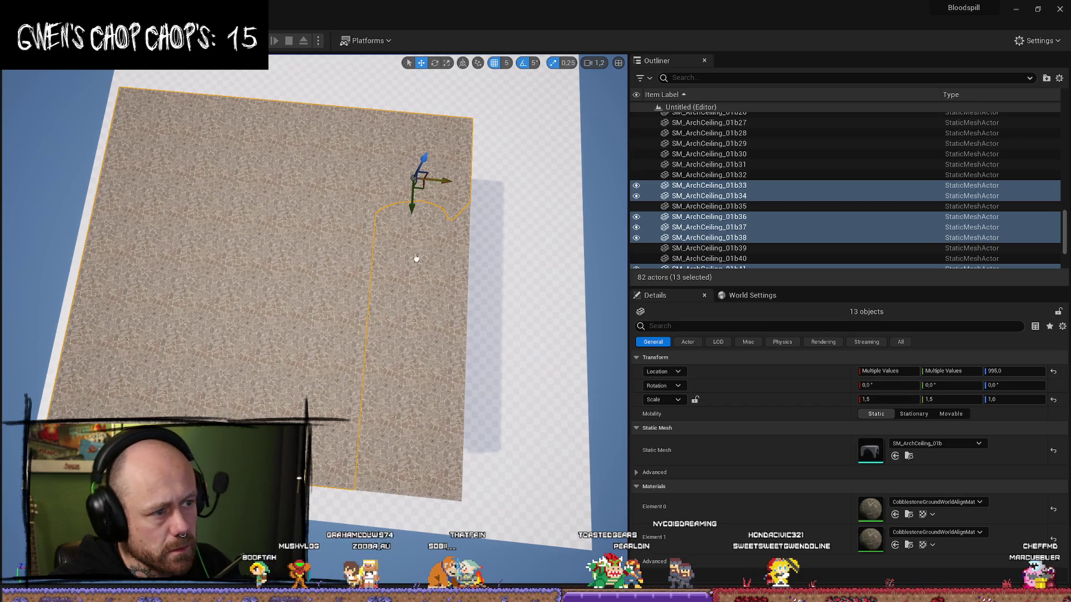
pyautogui.keyDown('ctrl'); pyautogui.click(416, 254); pyautogui.keyUp('ctrl')
pyautogui.keyDown('ctrl'); pyautogui.click(418, 346); pyautogui.keyUp('ctrl')
pyautogui.keyDown('ctrl'); pyautogui.click(400, 439); pyautogui.keyUp('ctrl')
pyautogui.moveTo(401, 439); pyautogui.dragTo(444, 316)
pyautogui.hotkey('ctrl', 'd')
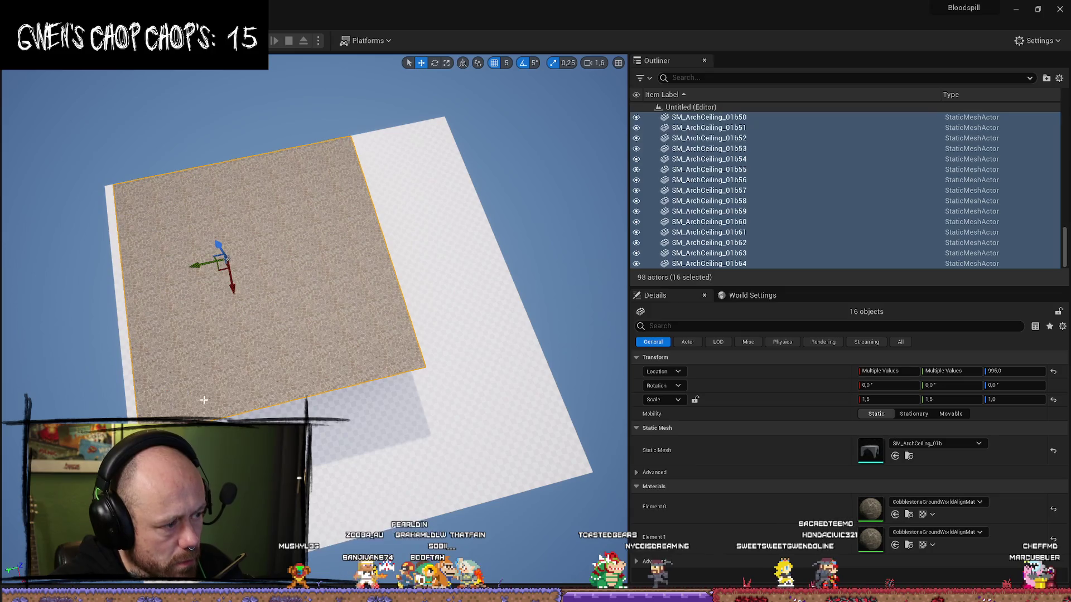
pyautogui.moveTo(204, 260)
pyautogui.mouseDown()
pyautogui.moveTo(452, 257)
pyautogui.moveTo(435, 196)
pyautogui.moveTo(535, 266)
pyautogui.moveTo(512, 266)
pyautogui.moveTo(521, 267)
pyautogui.mouseUp()
pyautogui.scroll(-2, 521, 267)
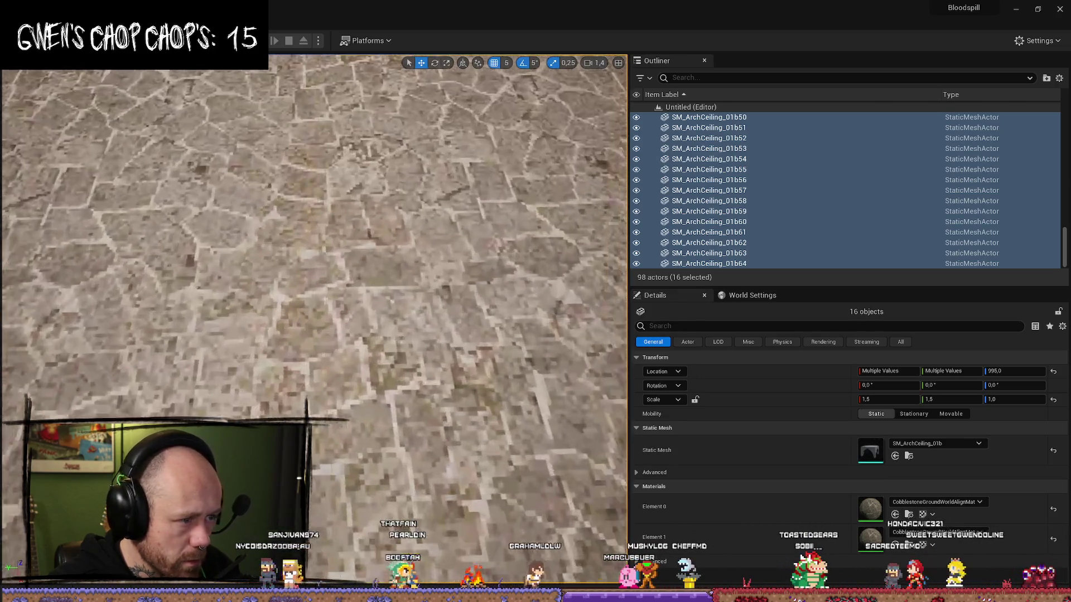
pyautogui.scroll(3, 313, 282)
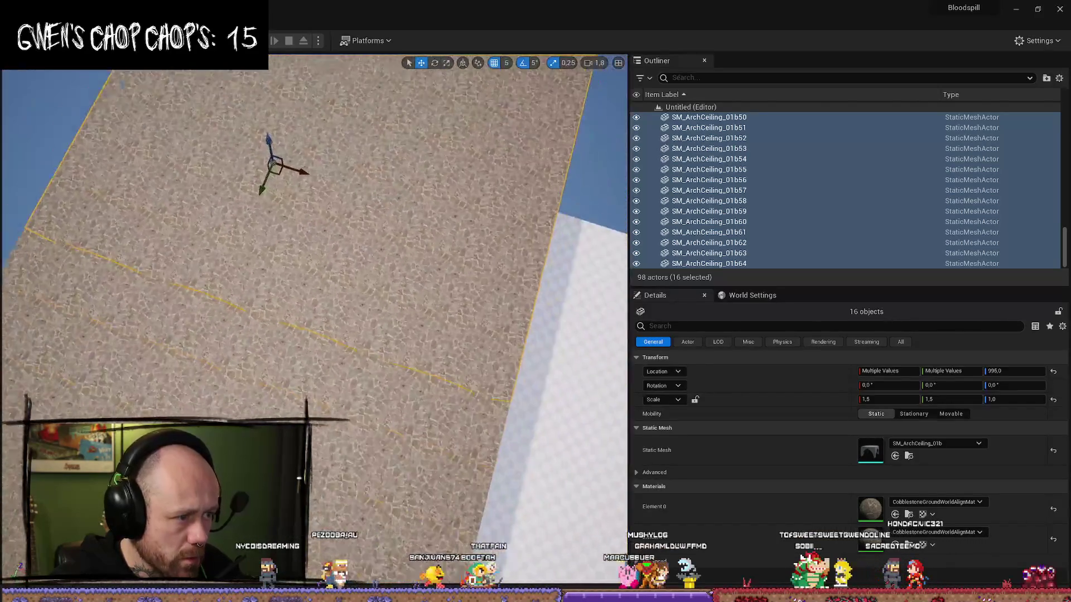
# Step: Select all 32 arch-ceiling pieces of the slab, including the notch pieces
pyautogui.moveTo(379, 191); pyautogui.dragTo(379, 190)
pyautogui.keyDown('ctrl'); pyautogui.click(362, 192); pyautogui.keyUp('ctrl')
pyautogui.keyDown('ctrl'); pyautogui.click(391, 218); pyautogui.keyUp('ctrl')
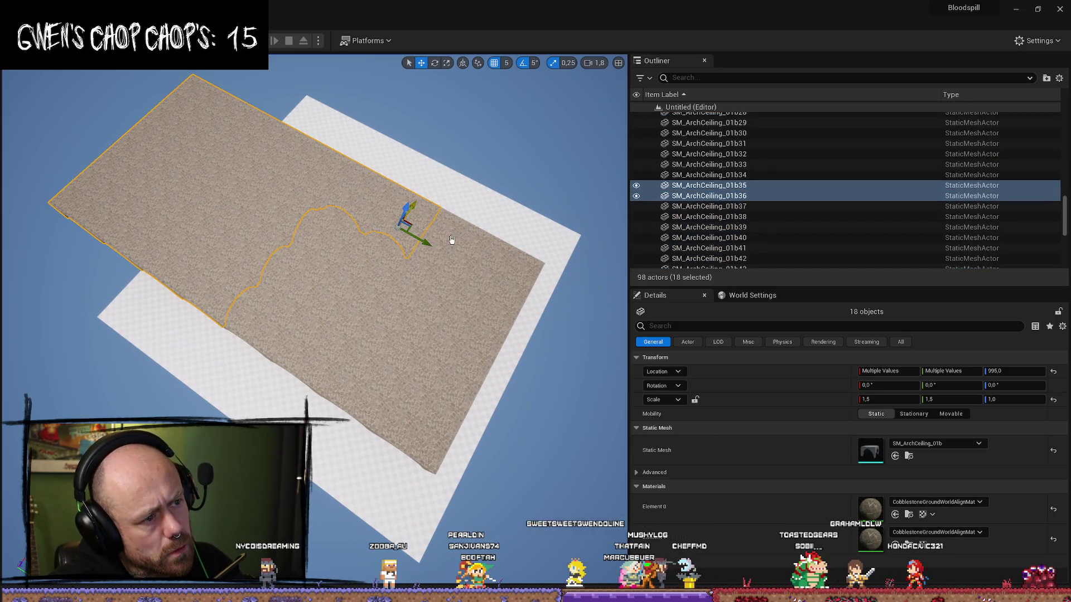
pyautogui.keyDown('ctrl'); pyautogui.click(458, 245); pyautogui.keyUp('ctrl')
pyautogui.keyDown('ctrl'); pyautogui.click(505, 279); pyautogui.keyUp('ctrl')
pyautogui.keyDown('ctrl'); pyautogui.click(473, 324); pyautogui.keyUp('ctrl')
pyautogui.keyDown('ctrl'); pyautogui.click(424, 313); pyautogui.keyUp('ctrl')
pyautogui.keyDown('ctrl'); pyautogui.click(363, 304); pyautogui.keyUp('ctrl')
pyautogui.keyDown('ctrl'); pyautogui.click(299, 291); pyautogui.keyUp('ctrl')
pyautogui.keyDown('ctrl'); pyautogui.click(274, 295); pyautogui.keyUp('ctrl')
pyautogui.keyDown('ctrl'); pyautogui.click(279, 313); pyautogui.keyUp('ctrl')
pyautogui.keyDown('ctrl'); pyautogui.click(312, 340); pyautogui.keyUp('ctrl')
pyautogui.keyDown('ctrl'); pyautogui.click(326, 363); pyautogui.keyUp('ctrl')
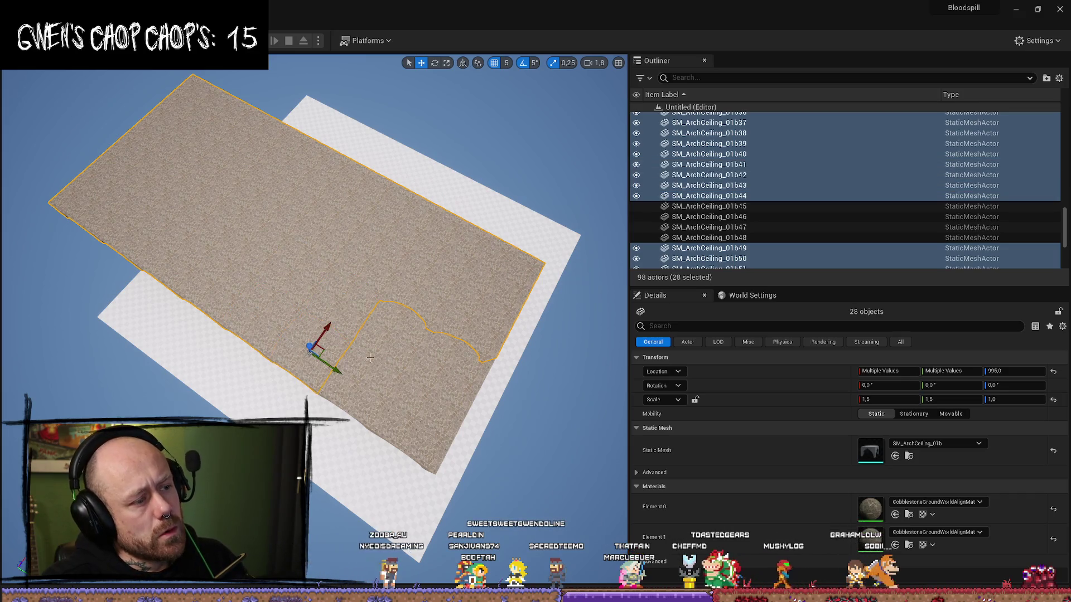
pyautogui.keyDown('ctrl'); pyautogui.click(396, 357); pyautogui.keyUp('ctrl')
pyautogui.keyDown('ctrl'); pyautogui.click(379, 390); pyautogui.keyUp('ctrl')
pyautogui.keyDown('ctrl'); pyautogui.click(451, 372); pyautogui.keyUp('ctrl')
pyautogui.keyDown('ctrl'); pyautogui.click(458, 351); pyautogui.keyUp('ctrl')
pyautogui.moveTo(458, 352); pyautogui.dragTo(490, 348)
# Step: Duplicate the 32 ceiling pieces, view the roof from below, and select the Floor
pyautogui.hotkey('ctrl', 'd')
pyautogui.moveTo(270, 174)
pyautogui.mouseDown()
pyautogui.moveTo(413, 160)
pyautogui.moveTo(433, 204)
pyautogui.moveTo(410, 228)
pyautogui.mouseUp()
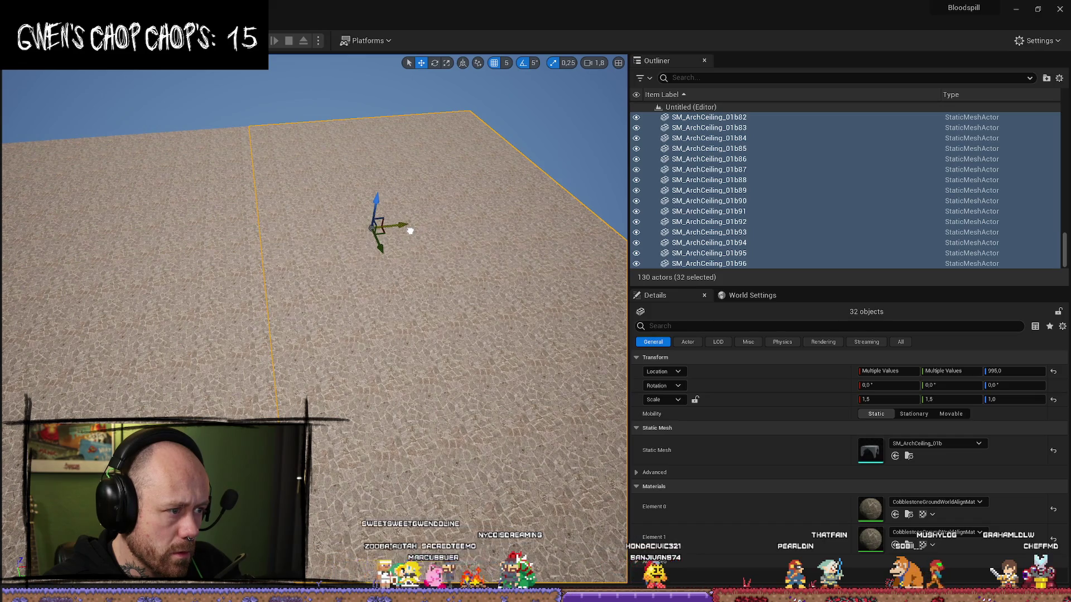
pyautogui.moveTo(410, 230); pyautogui.dragTo(582, 304)
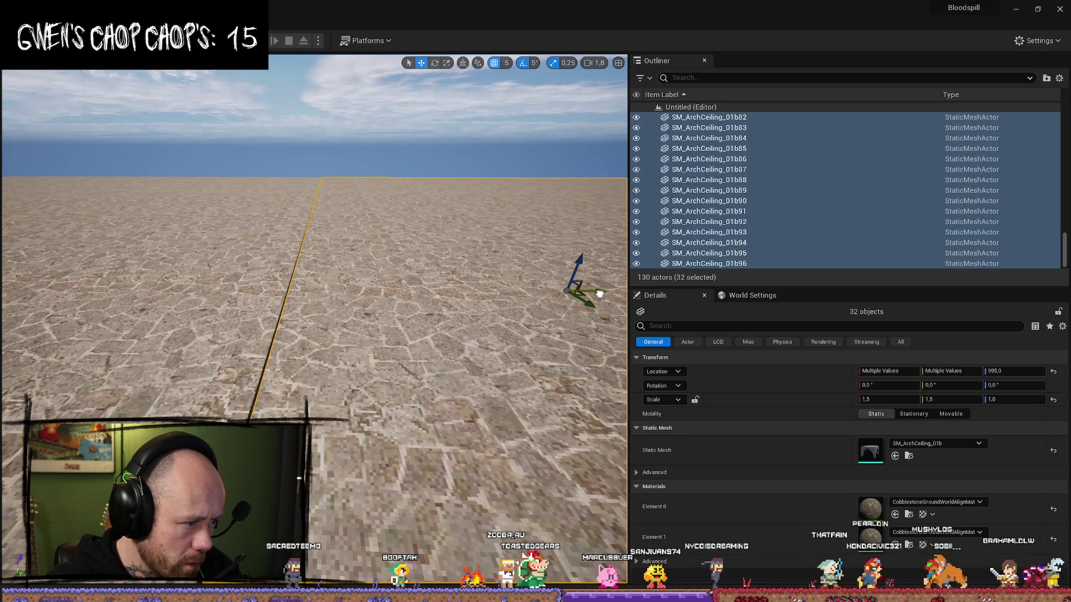
pyautogui.moveTo(600, 294)
pyautogui.mouseDown()
pyautogui.moveTo(600, 239)
pyautogui.moveTo(600, 290)
pyautogui.moveTo(557, 296)
pyautogui.moveTo(586, 293)
pyautogui.moveTo(574, 279)
pyautogui.moveTo(552, 285)
pyautogui.moveTo(586, 262)
pyautogui.moveTo(549, 282)
pyautogui.moveTo(563, 273)
pyautogui.mouseUp()
pyautogui.click(585, 298)
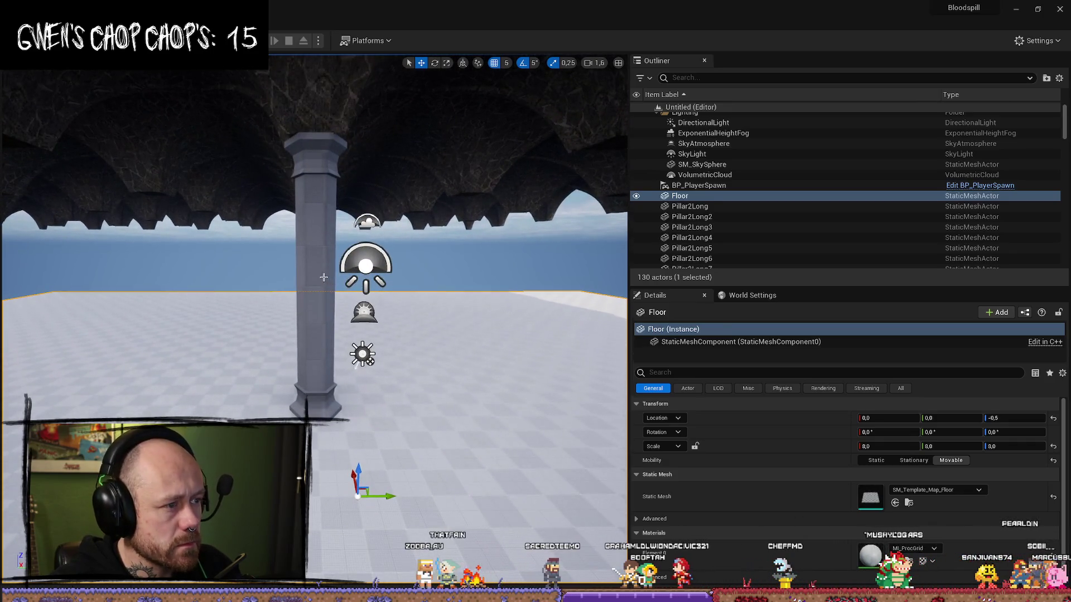
# Step: Duplicate Pillar2Long26 and move the copy along Y to 915
pyautogui.click(324, 277)
pyautogui.moveTo(339, 270); pyautogui.dragTo(340, 269)
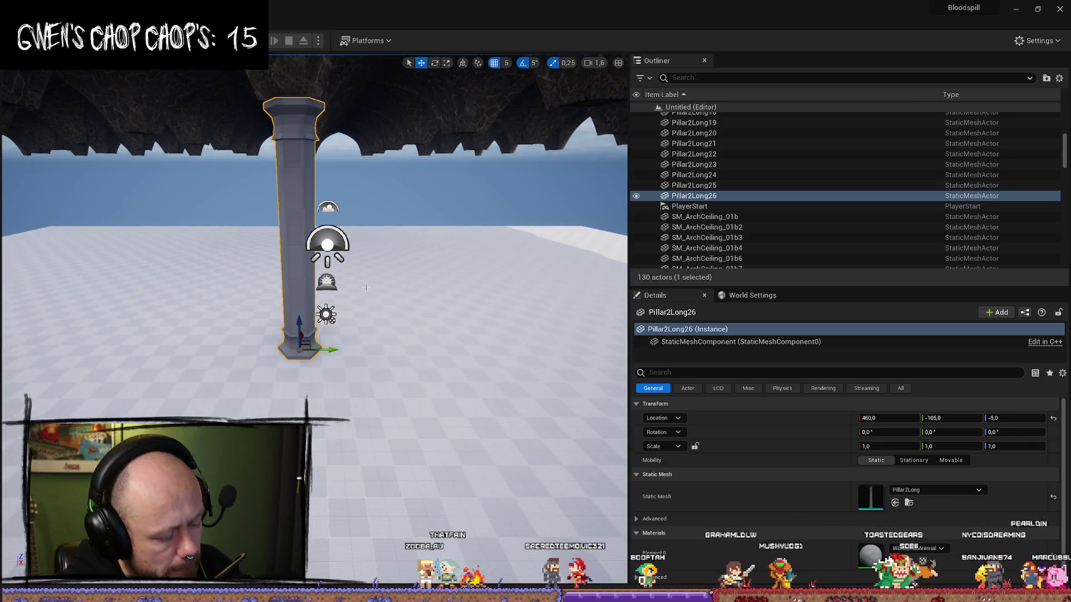
pyautogui.hotkey('ctrl', 'd')
pyautogui.moveTo(330, 351); pyautogui.dragTo(379, 351)
pyautogui.moveTo(324, 331)
pyautogui.mouseDown()
pyautogui.moveTo(368, 335)
pyautogui.moveTo(346, 338)
pyautogui.moveTo(357, 335)
pyautogui.moveTo(317, 310)
pyautogui.mouseUp()
# Step: Duplicate both pillars and move the copies along X to 1345
pyautogui.keyDown('ctrl'); pyautogui.click(290, 269); pyautogui.keyUp('ctrl')
pyautogui.moveTo(290, 270); pyautogui.dragTo(295, 259)
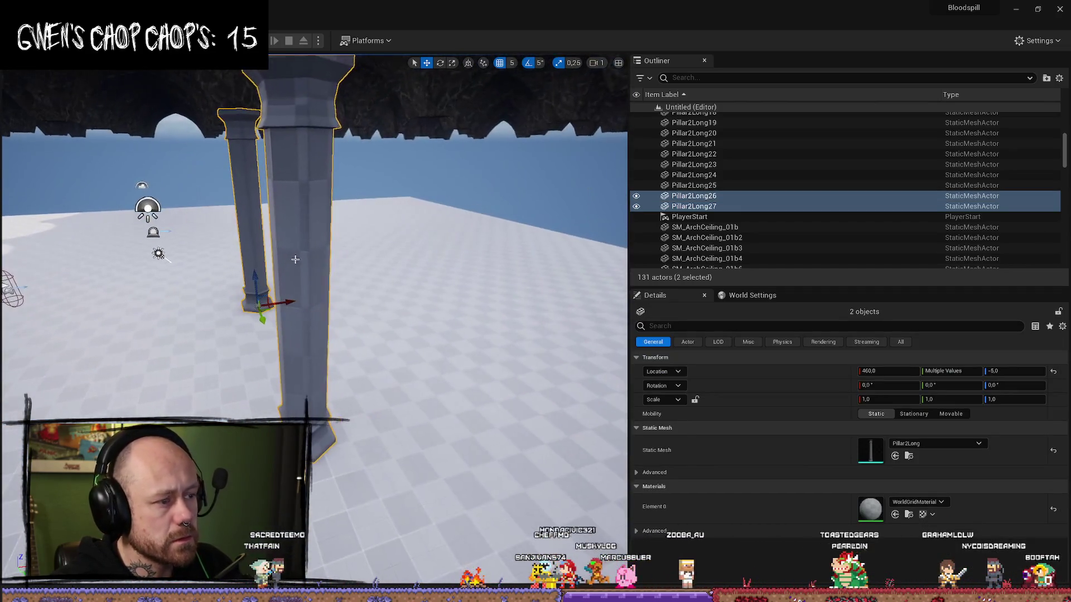
pyautogui.hotkey('ctrl', 'd')
pyautogui.moveTo(333, 429)
pyautogui.mouseDown()
pyautogui.moveTo(502, 394)
pyautogui.moveTo(480, 388)
pyautogui.mouseUp()
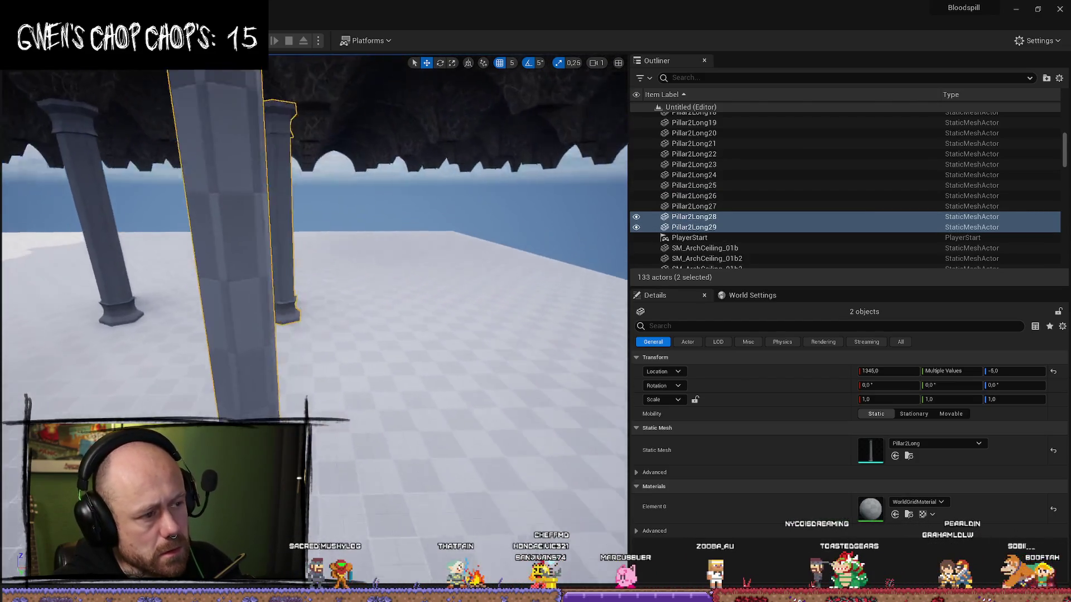
# Step: Fly around the new pillars, frame them, and start a Play-in-Editor test
pyautogui.press('d')
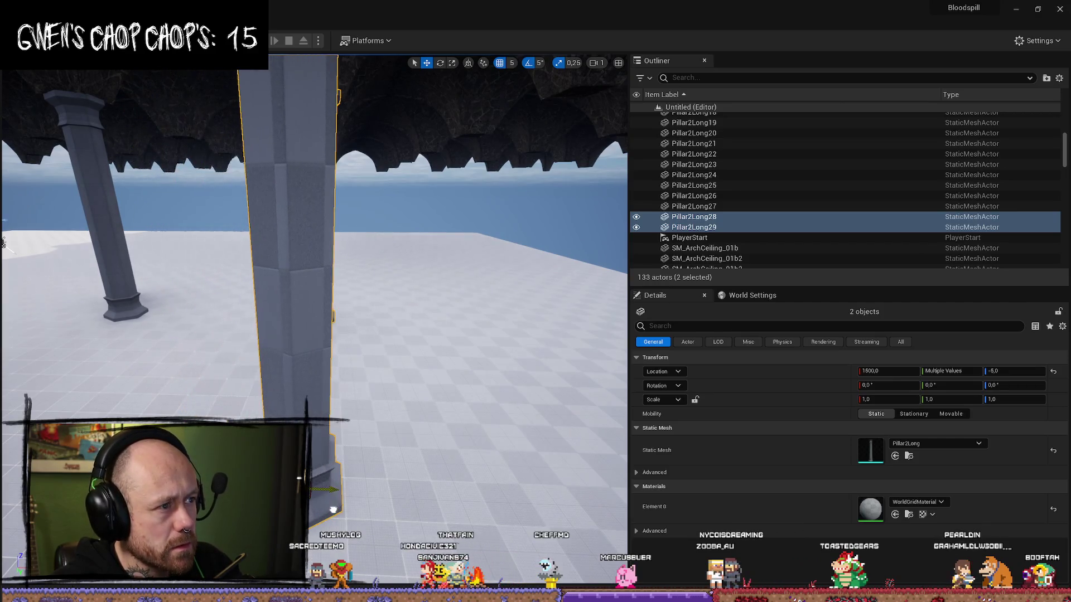
pyautogui.press('s')
pyautogui.press('w')
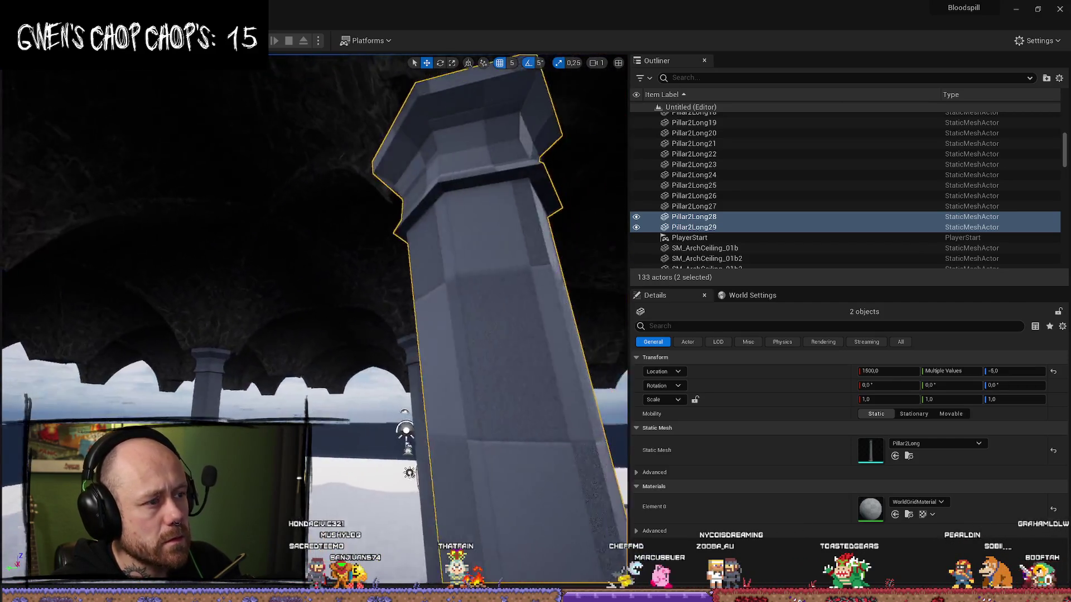
pyautogui.press('s')
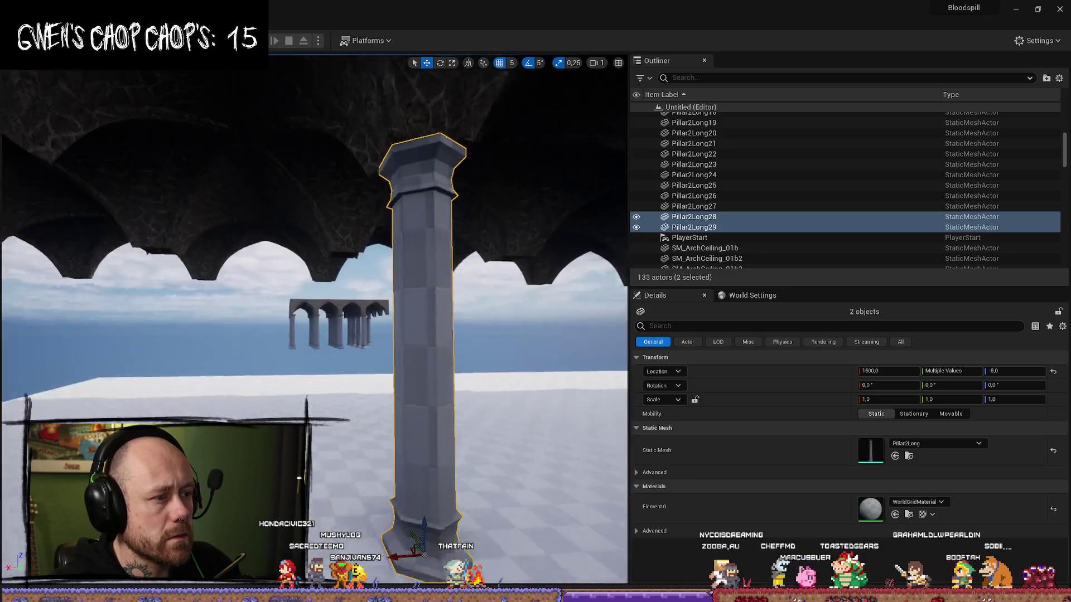
pyautogui.press('w')
pyautogui.press('s')
pyautogui.press('f')
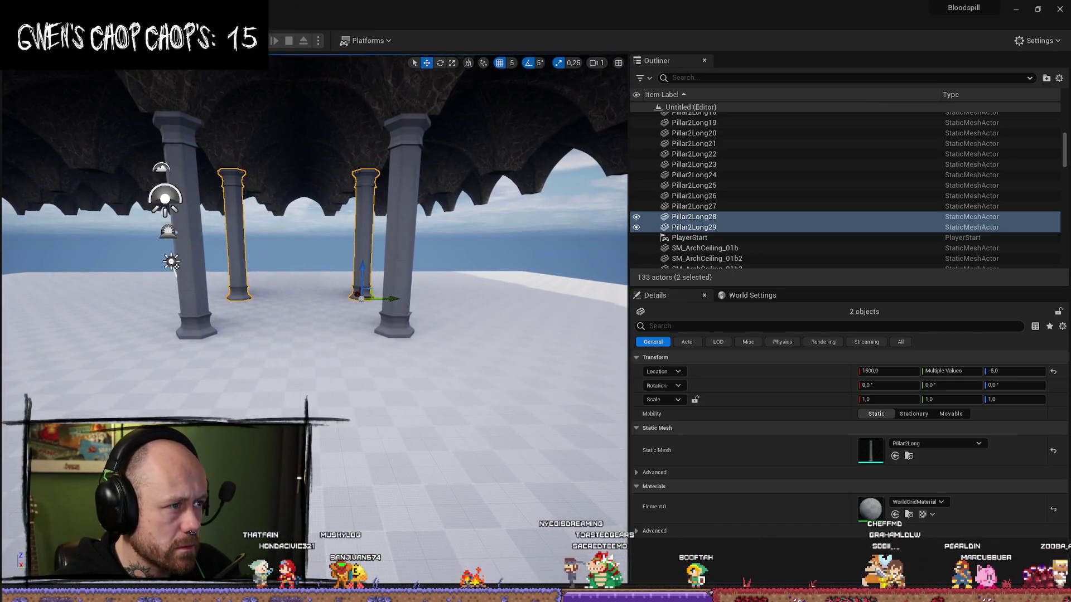
pyautogui.hotkey('alt', 'p')
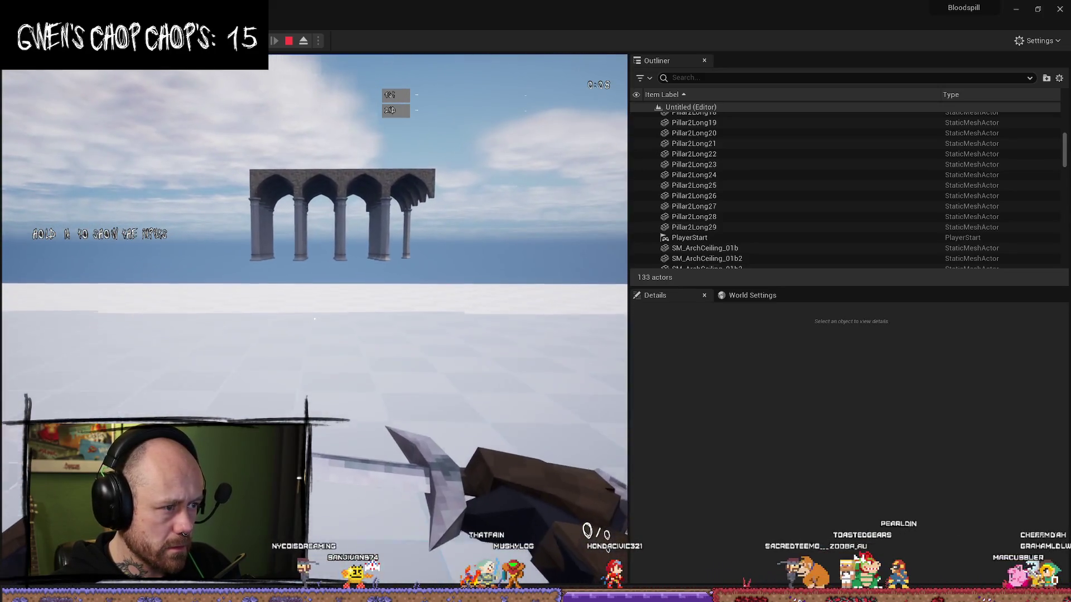
# Step: Walk forward under the arches toward the pillars, then stop the play session with Esc
pyautogui.press('w')
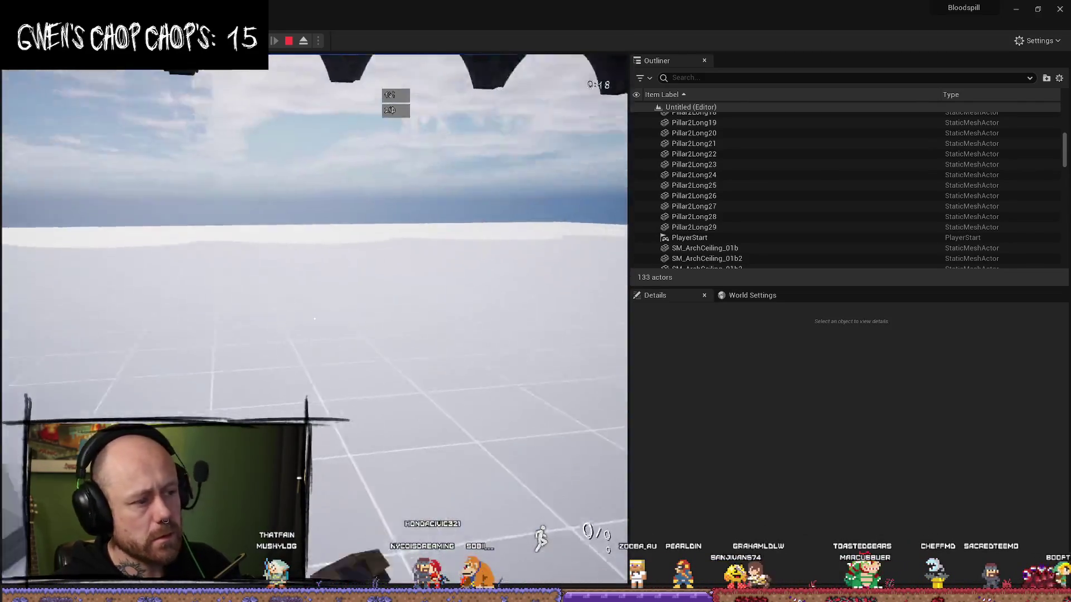
pyautogui.press('w')
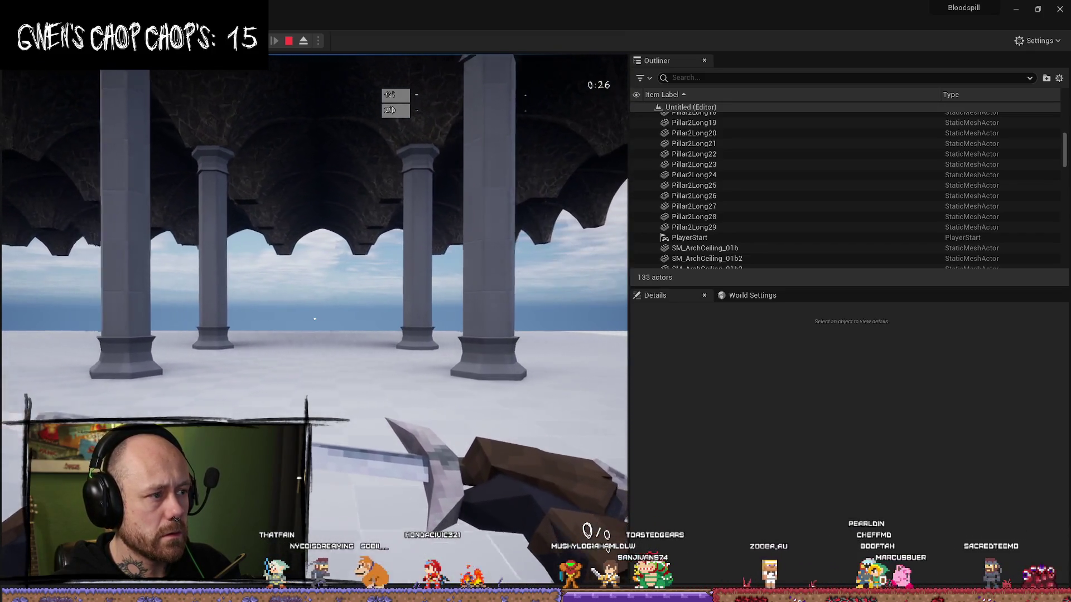
pyautogui.press('w')
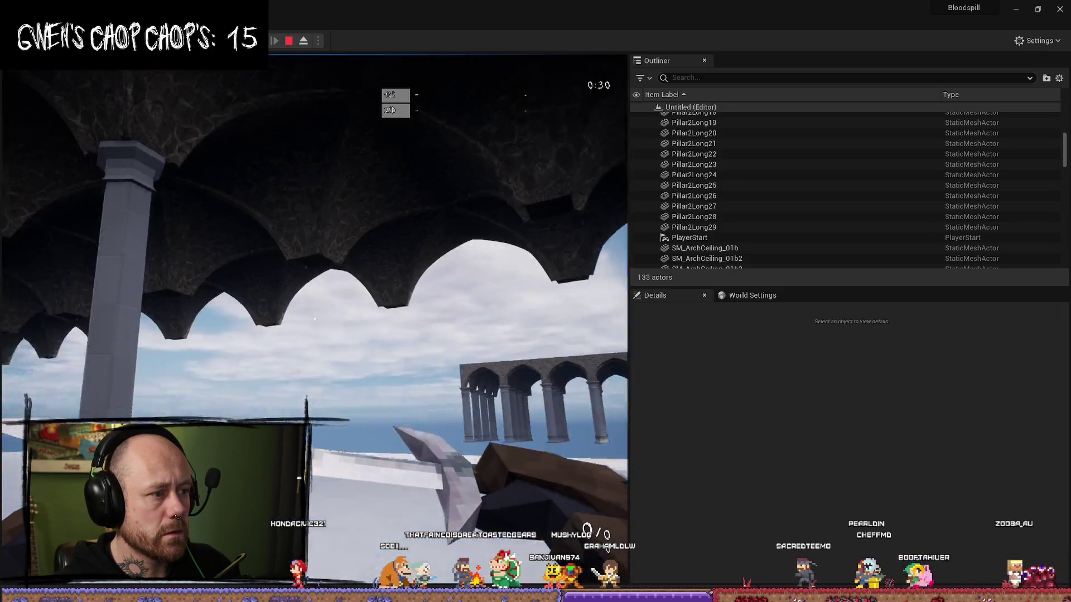
pyautogui.press('Escape')
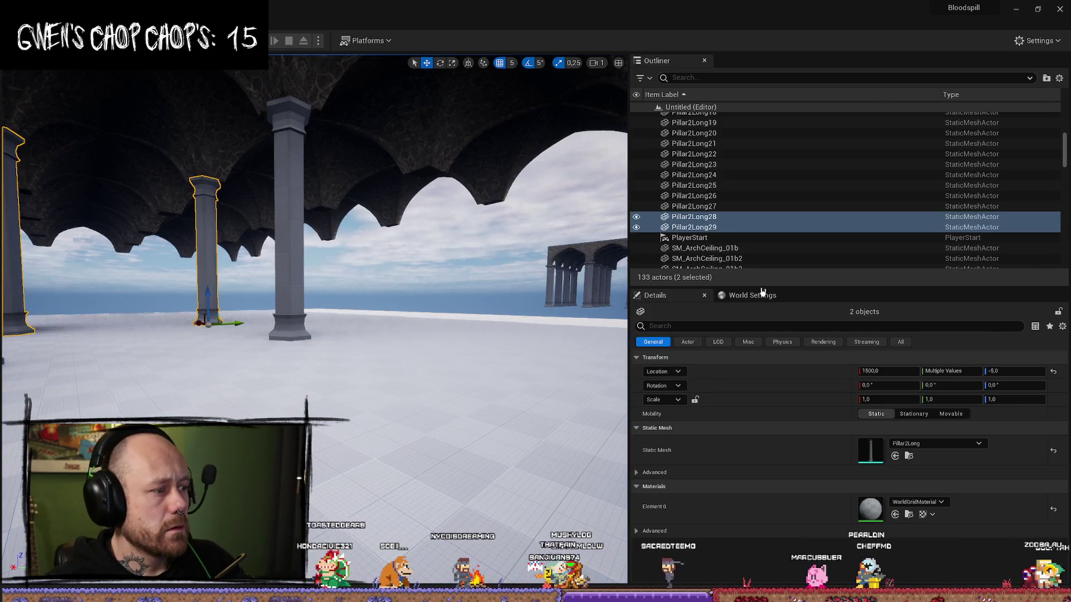
# Step: Select and frame the four new pillars, select the Floor, and launch another play test
pyautogui.moveTo(313, 313)
pyautogui.mouseDown()
pyautogui.moveTo(313, 268)
pyautogui.moveTo(312, 334)
pyautogui.mouseUp()
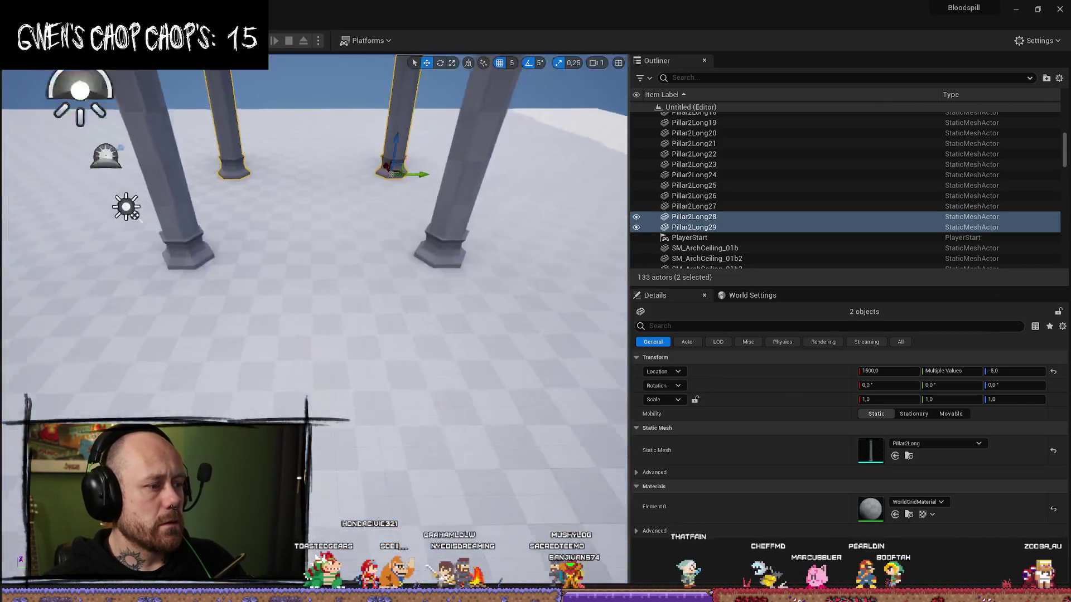
pyautogui.keyDown('ctrl'); pyautogui.click(203, 311); pyautogui.keyUp('ctrl')
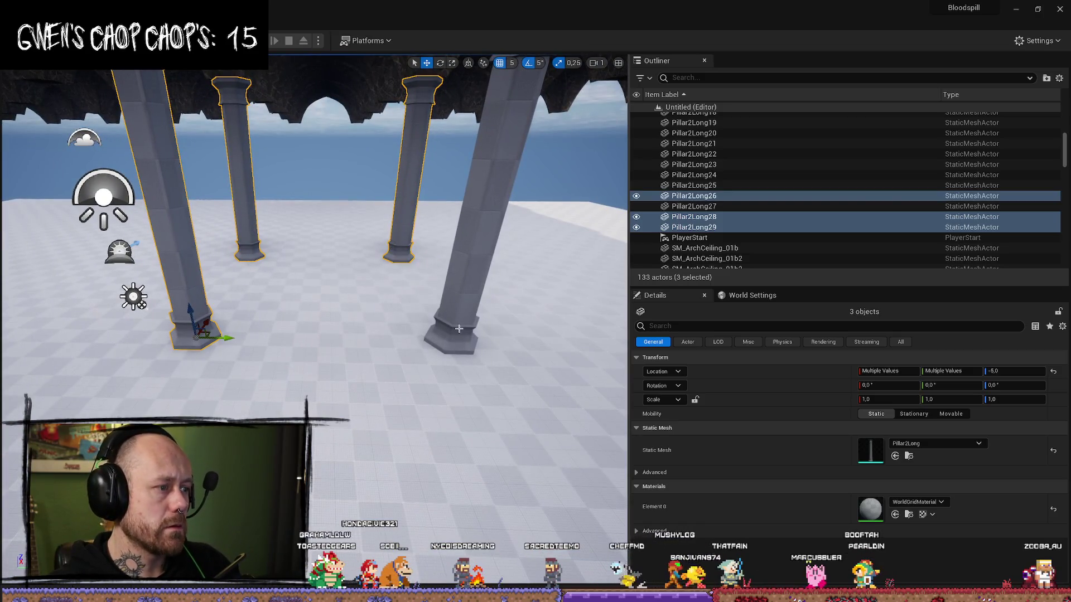
pyautogui.keyDown('ctrl'); pyautogui.click(463, 336); pyautogui.keyUp('ctrl')
pyautogui.moveTo(312, 335); pyautogui.dragTo(312, 201)
pyautogui.scroll(1, 312, 223)
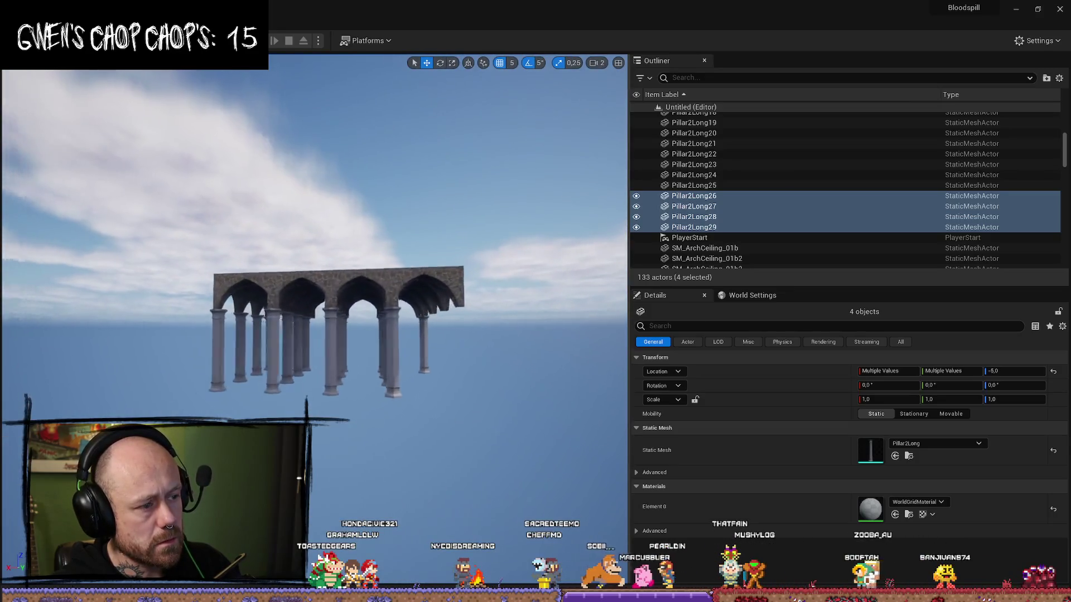
pyautogui.press('f')
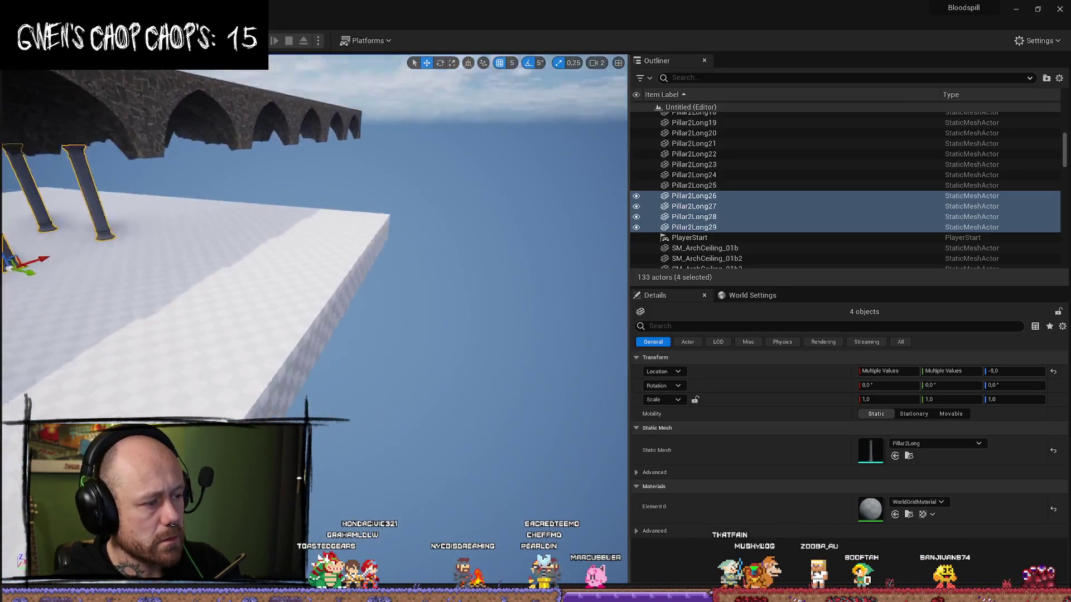
pyautogui.click(312, 334)
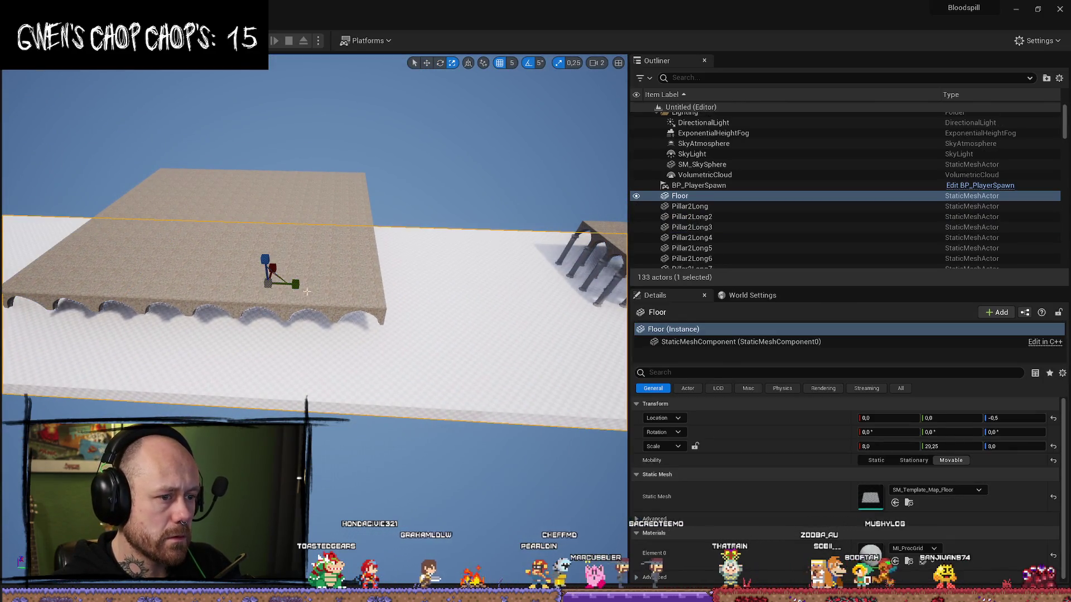
pyautogui.click(259, 41)
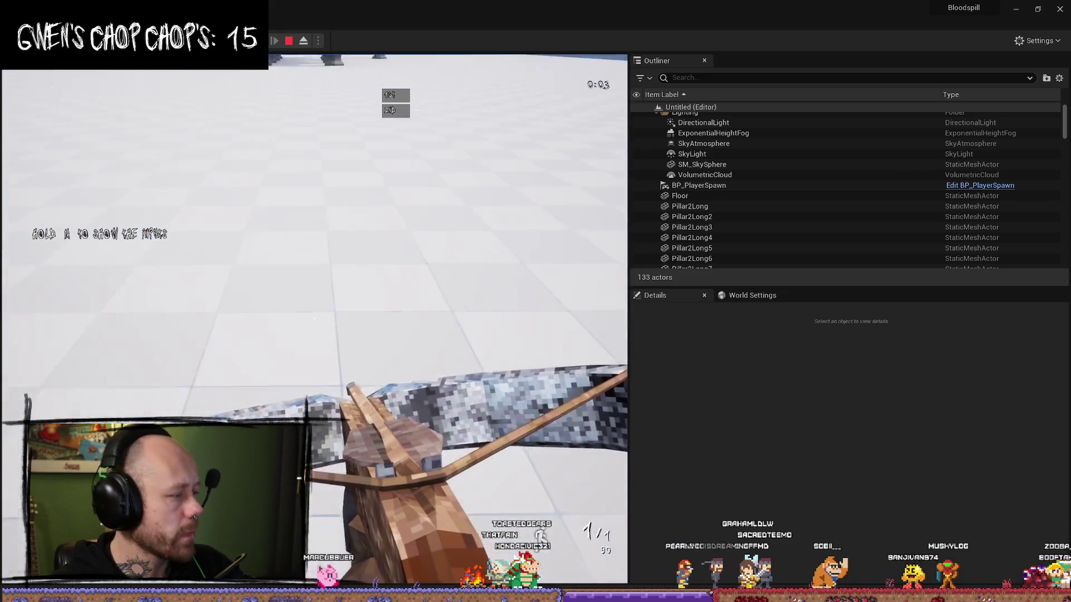
# Step: Walk past the nearest pillar swinging the weapon, then exit play and frame the Floor
pyautogui.press('w')
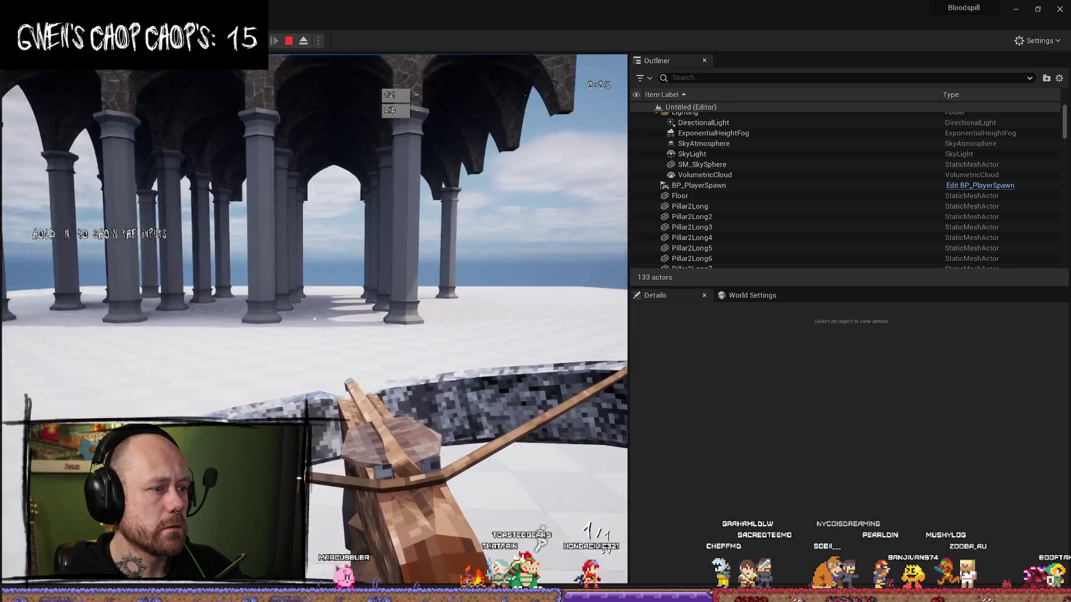
pyautogui.press('w')
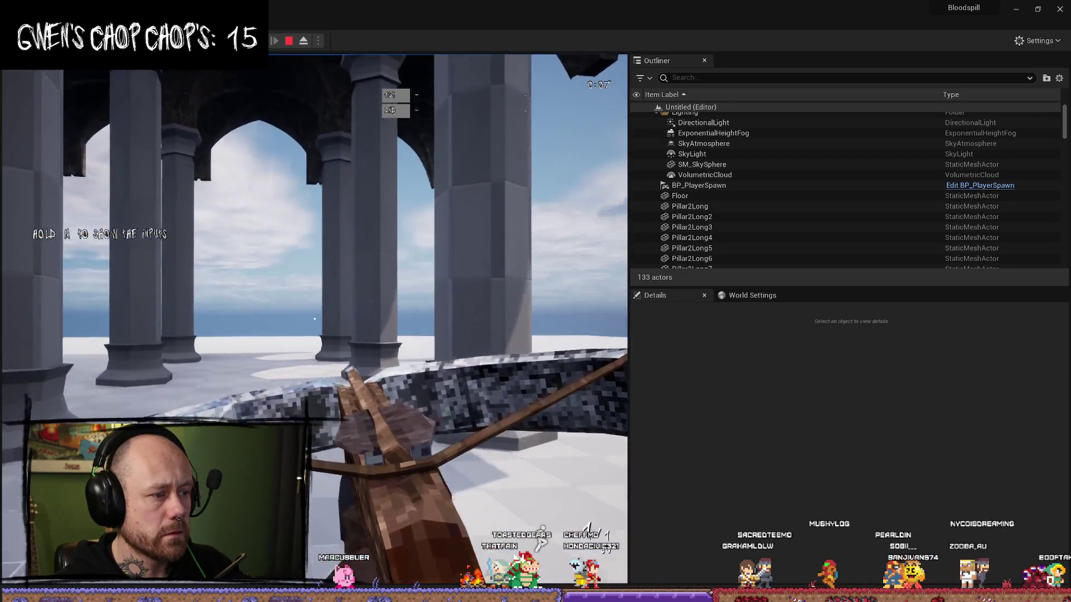
pyautogui.press('w')
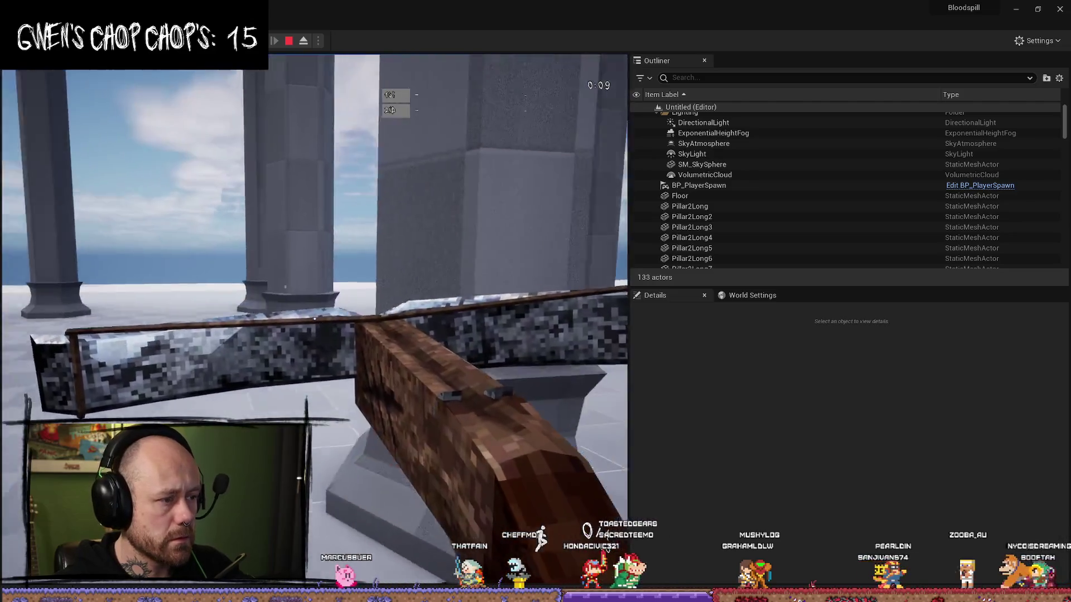
pyautogui.click(315, 319)
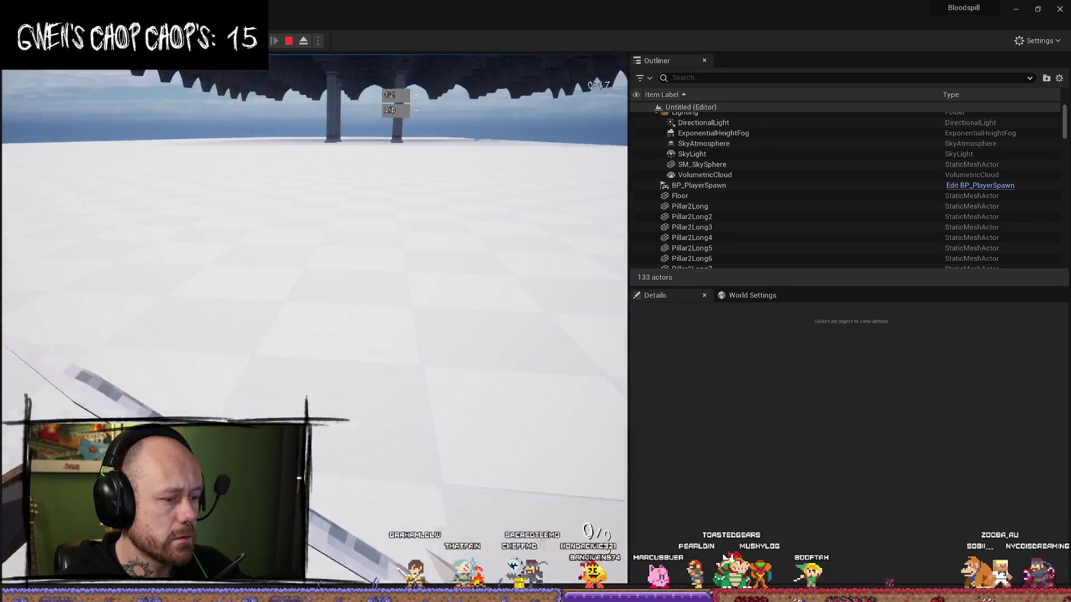
pyautogui.click(314, 319)
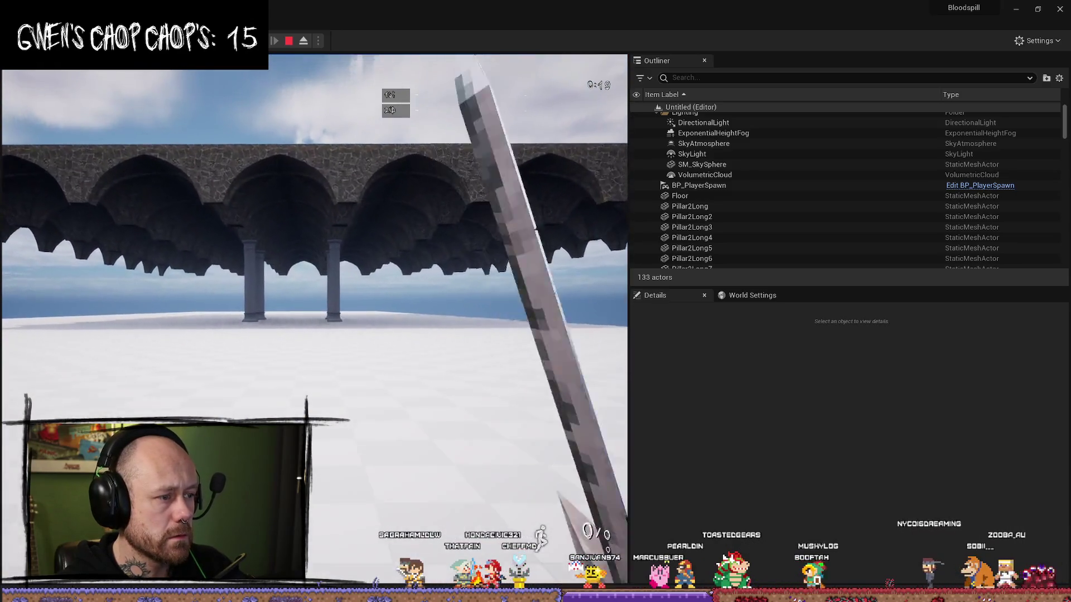
pyautogui.press('Escape')
pyautogui.press('f')
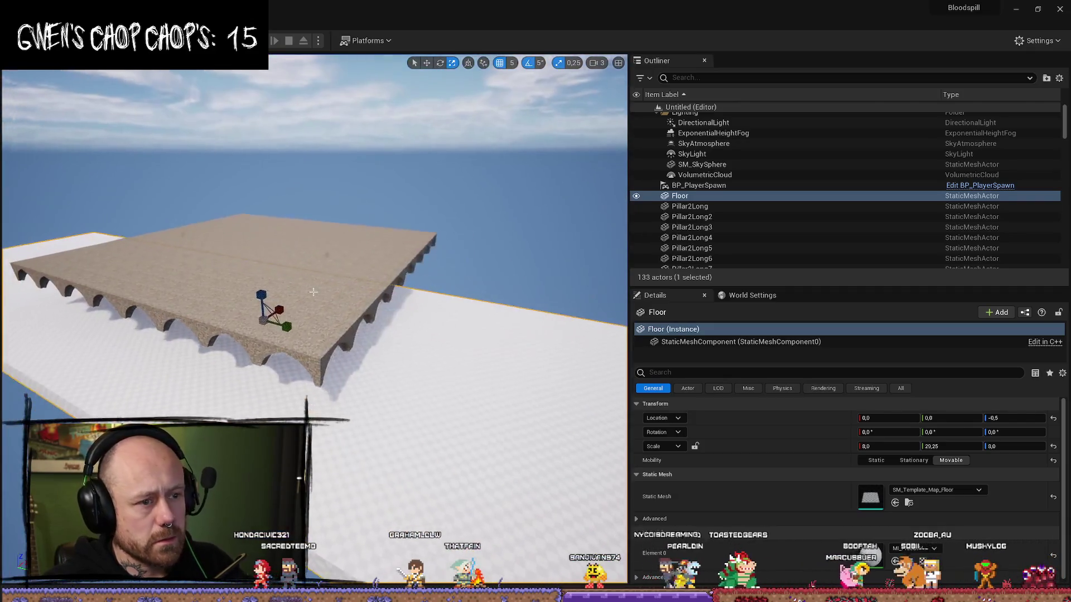
# Step: Undo the recent pillar and ceiling duplicates and set the arch piece's Scale X/Y to 1,25
pyautogui.click(352, 260)
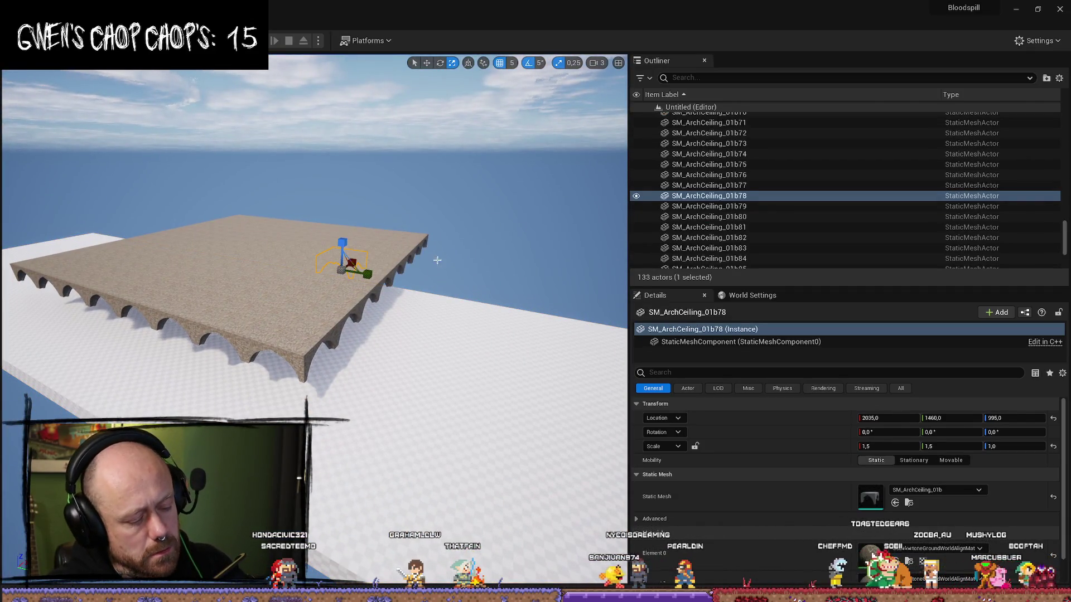
pyautogui.hotkey('ctrl', 'z')
pyautogui.hotkey('ctrl', 'z')
pyautogui.hotkey('ctrl', 'z')
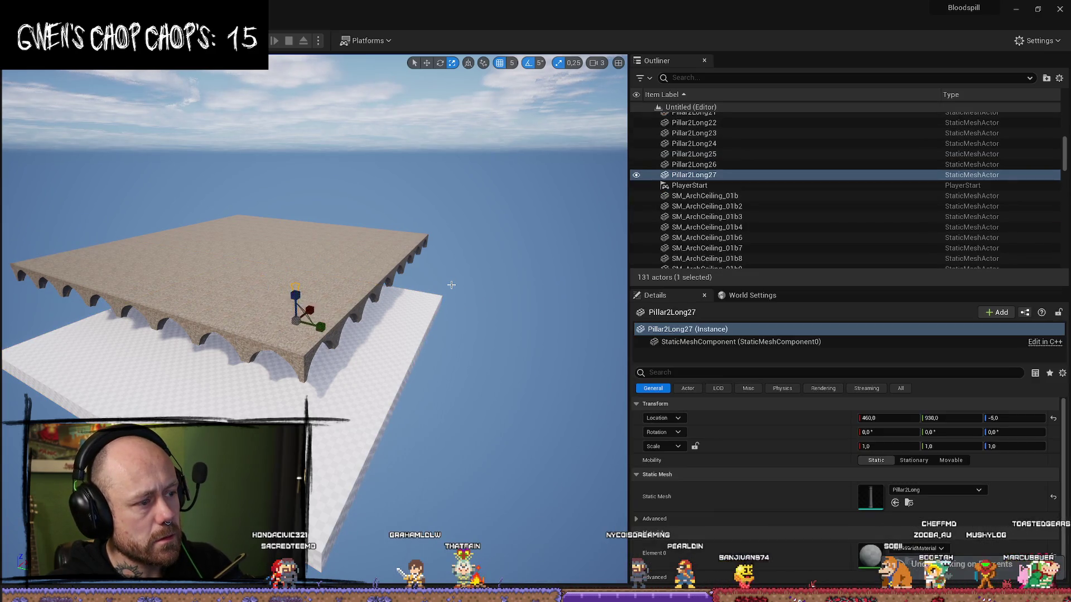
pyautogui.hotkey('ctrl', 'z')
pyautogui.hotkey('ctrl', 'z')
pyautogui.hotkey('ctrl', 'z')
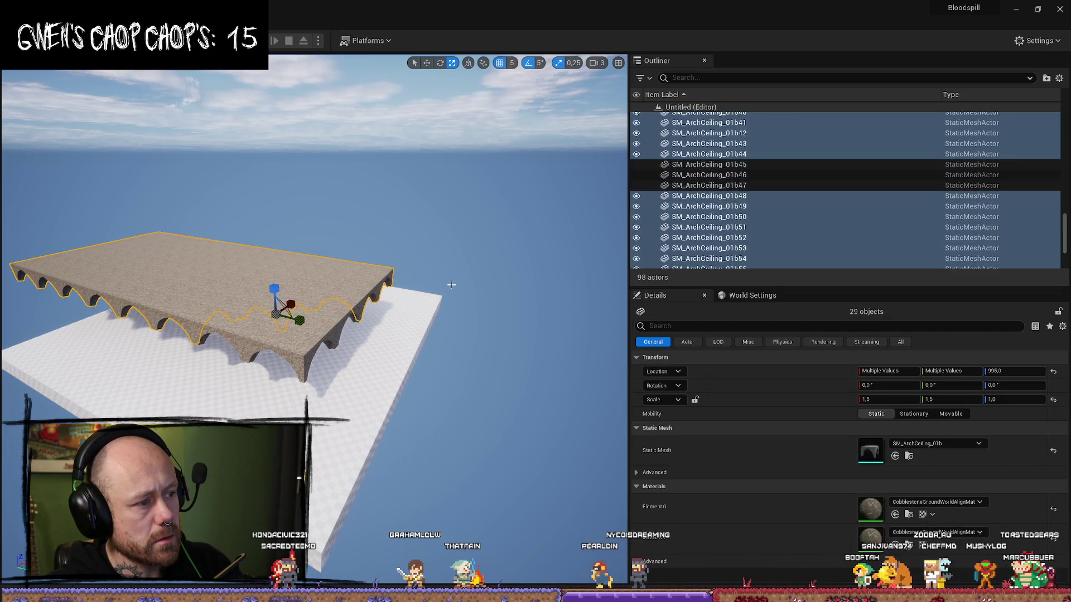
pyautogui.hotkey('ctrl', 'z')
pyautogui.hotkey('ctrl', 'z')
pyautogui.hotkey('ctrl', 'z')
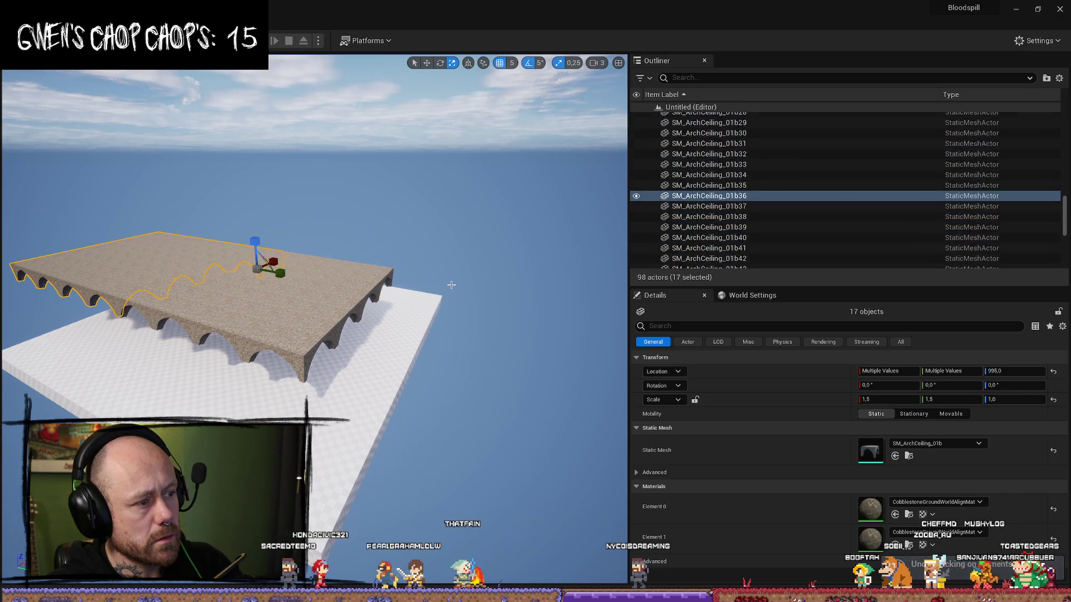
pyautogui.hotkey('ctrl', 'z')
pyautogui.hotkey('ctrl', 'z')
pyautogui.hotkey('ctrl', 'z')
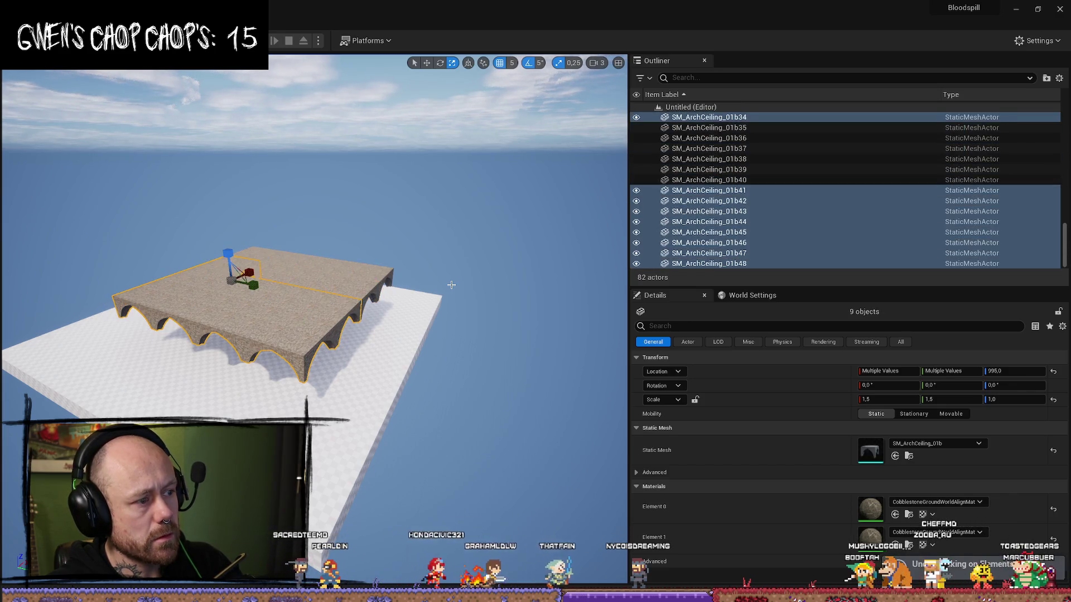
pyautogui.hotkey('ctrl', 'z')
pyautogui.hotkey('ctrl', 'z')
pyautogui.hotkey('ctrl', 'z')
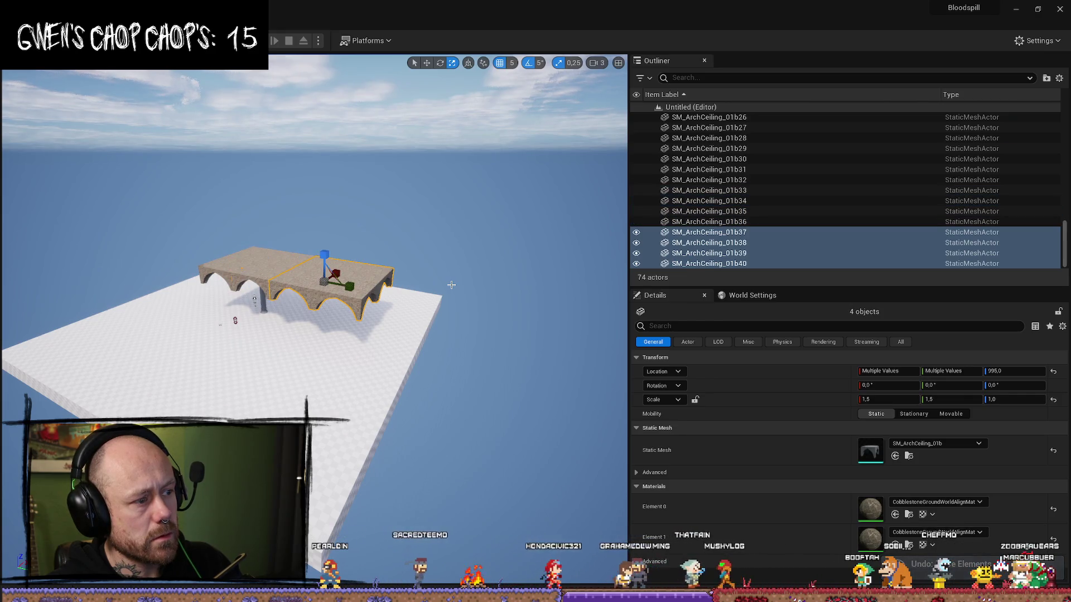
pyautogui.hotkey('ctrl', 'z')
pyautogui.press('f')
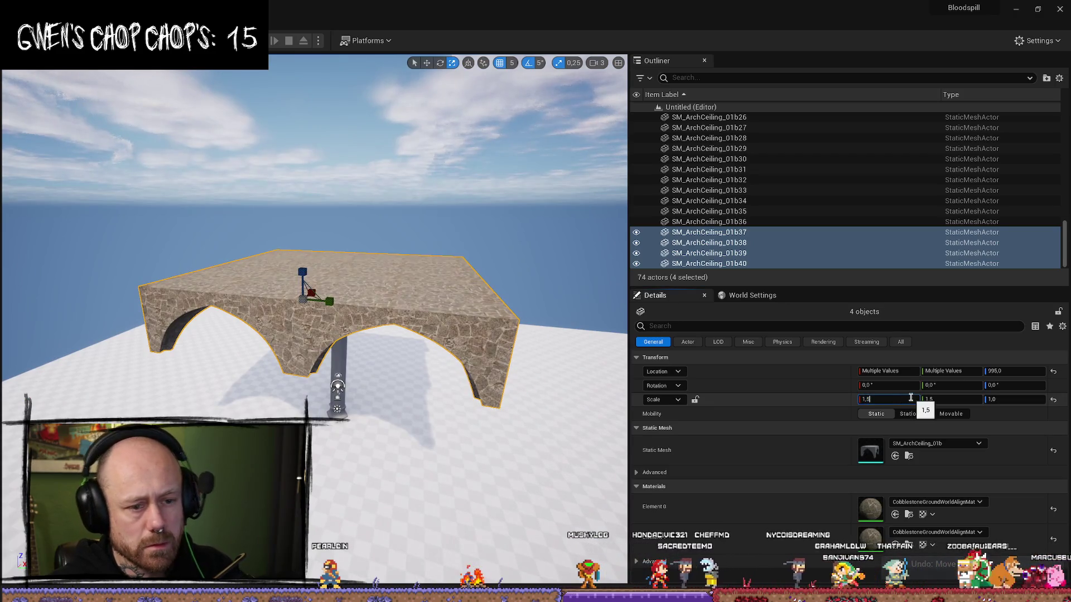
pyautogui.write('1,25')
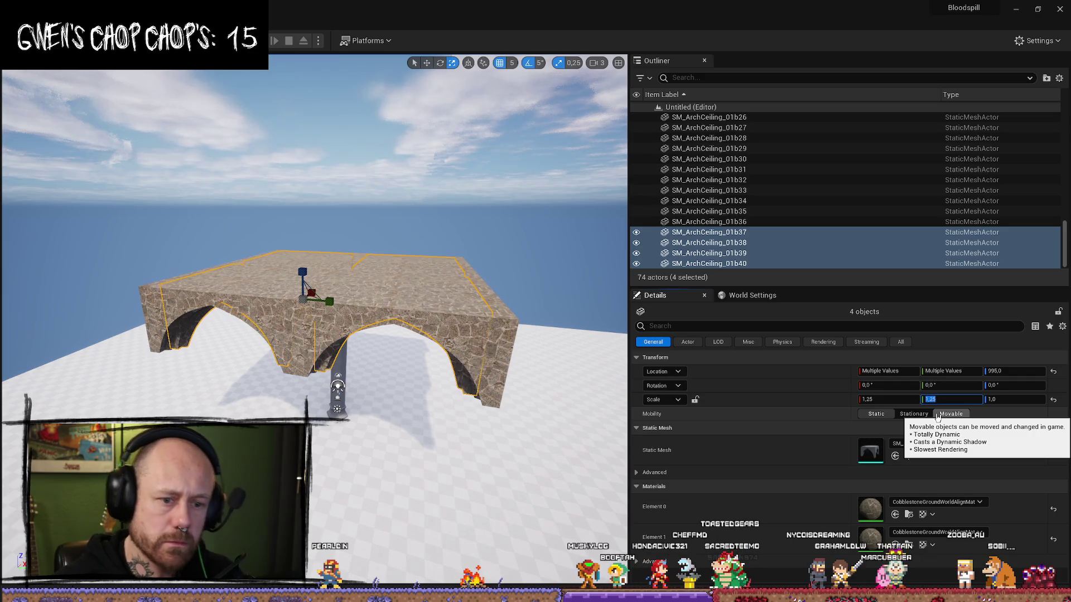
# Step: Delete the five extra arch-ceiling pieces
pyautogui.click(501, 348)
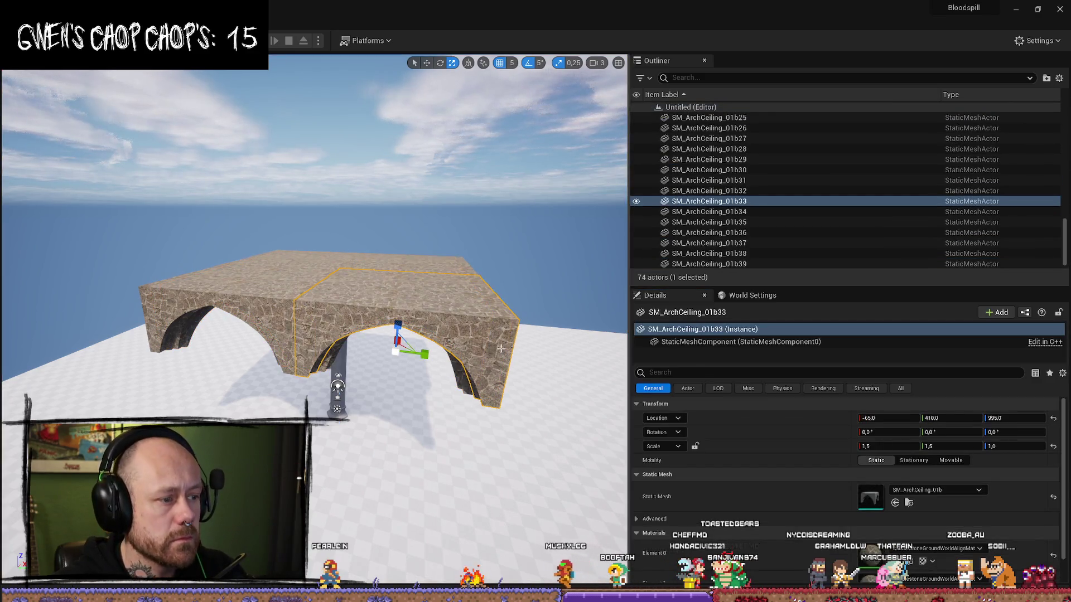
pyautogui.press('Delete')
pyautogui.click(400, 347)
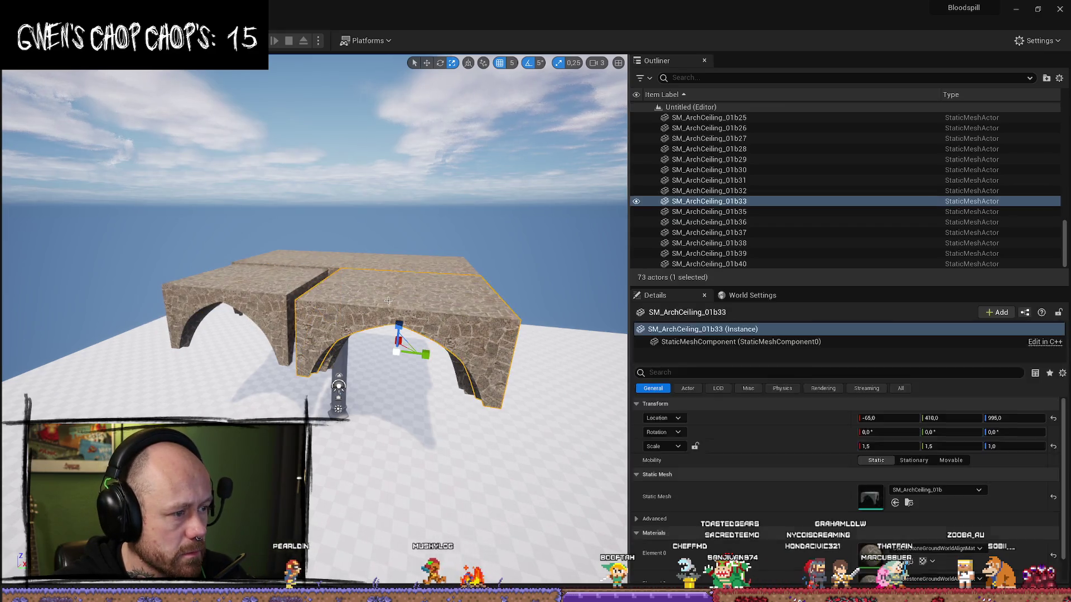
pyautogui.press('Delete')
pyautogui.click(391, 265)
pyautogui.press('Delete')
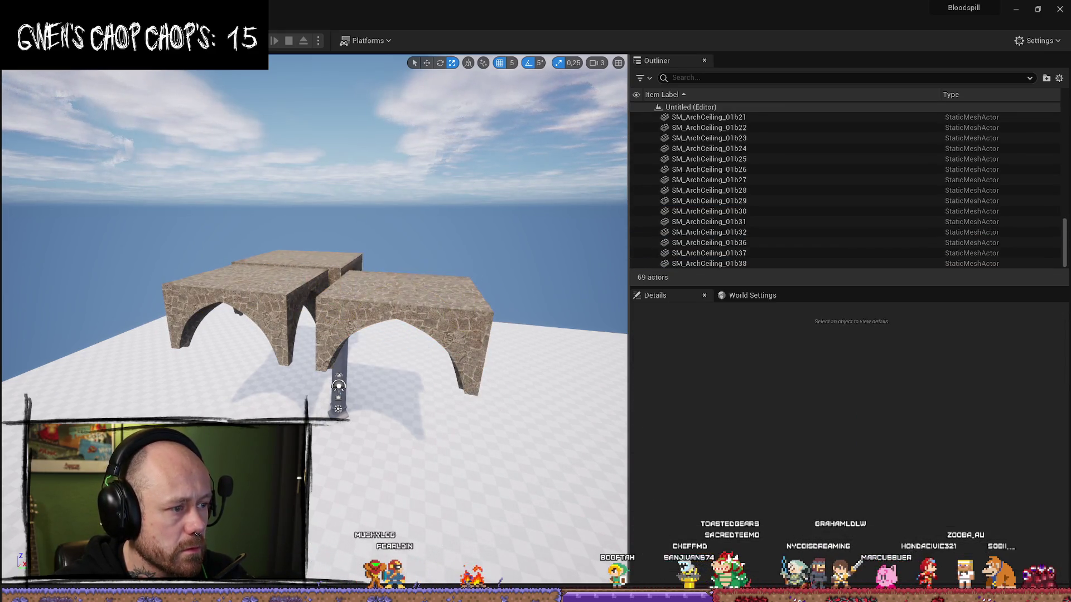
pyautogui.click(312, 290)
pyautogui.press('Delete')
pyautogui.click(402, 313)
pyautogui.press('Delete')
# Step: Alt-drag the remaining arch piece to place a copy beside it
pyautogui.click(287, 300)
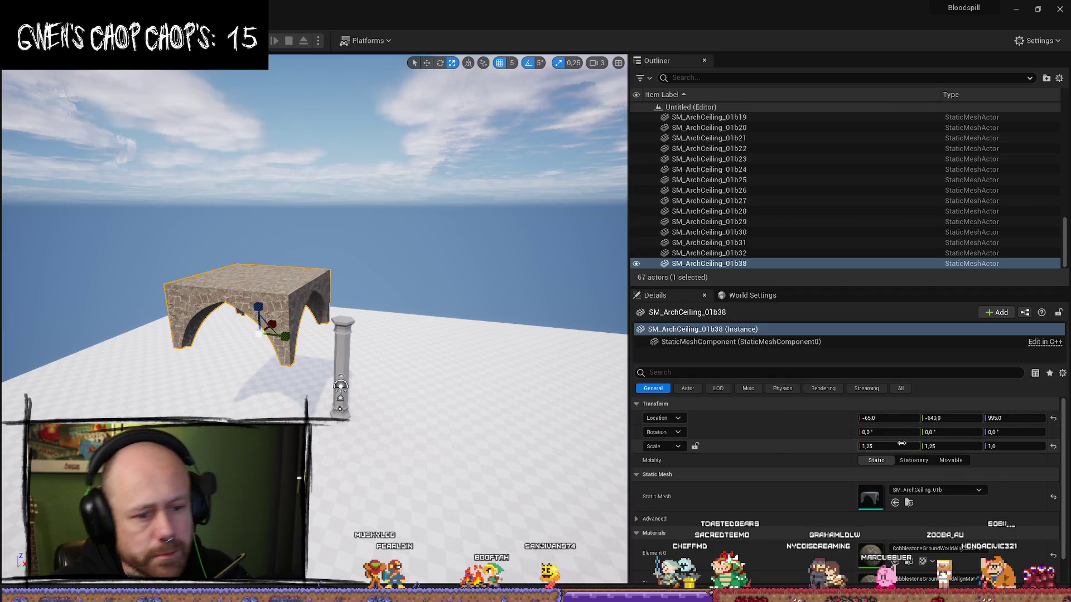
pyautogui.press('w')
pyautogui.moveTo(290, 332)
pyautogui.mouseDown()
pyautogui.moveTo(392, 365)
pyautogui.moveTo(402, 327)
pyautogui.moveTo(412, 329)
pyautogui.moveTo(405, 290)
pyautogui.moveTo(410, 352)
pyautogui.moveTo(431, 366)
pyautogui.moveTo(362, 265)
pyautogui.moveTo(373, 325)
pyautogui.moveTo(363, 173)
pyautogui.mouseUp()
# Step: Copy both arch pieces further along the floor, then select more pieces for tiling
pyautogui.keyDown('ctrl'); pyautogui.click(373, 325); pyautogui.keyUp('ctrl')
pyautogui.moveTo(321, 202)
pyautogui.keyDown('shift'); pyautogui.mouseDown()
pyautogui.moveTo(298, 176)
pyautogui.moveTo(290, 184)
pyautogui.moveTo(248, 173)
pyautogui.moveTo(226, 198)
pyautogui.moveTo(192, 198)
pyautogui.mouseUp(); pyautogui.keyUp('shift')
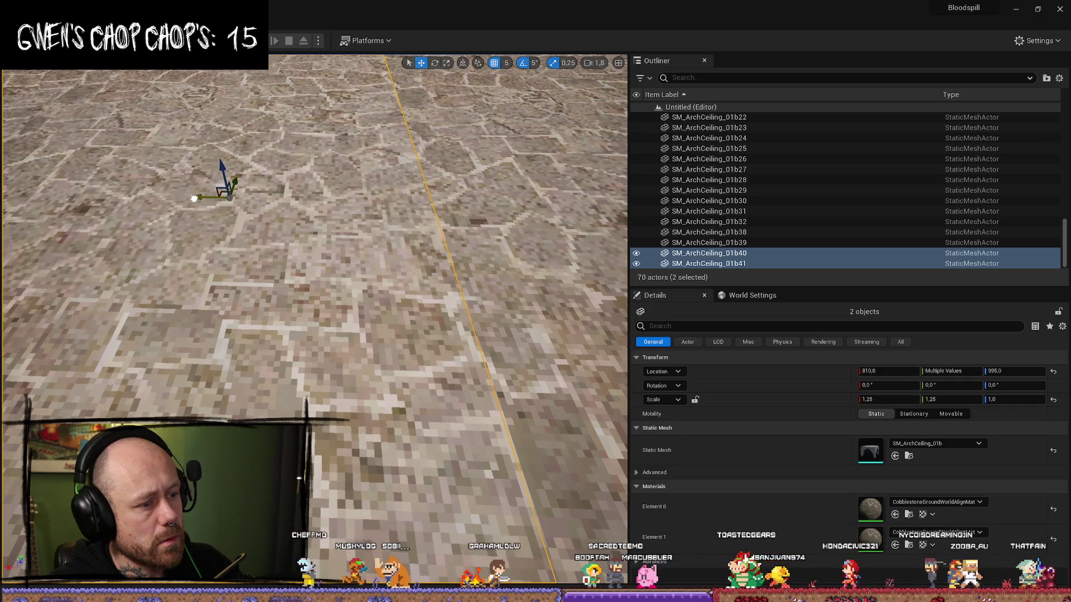
pyautogui.scroll(-10, 194, 199)
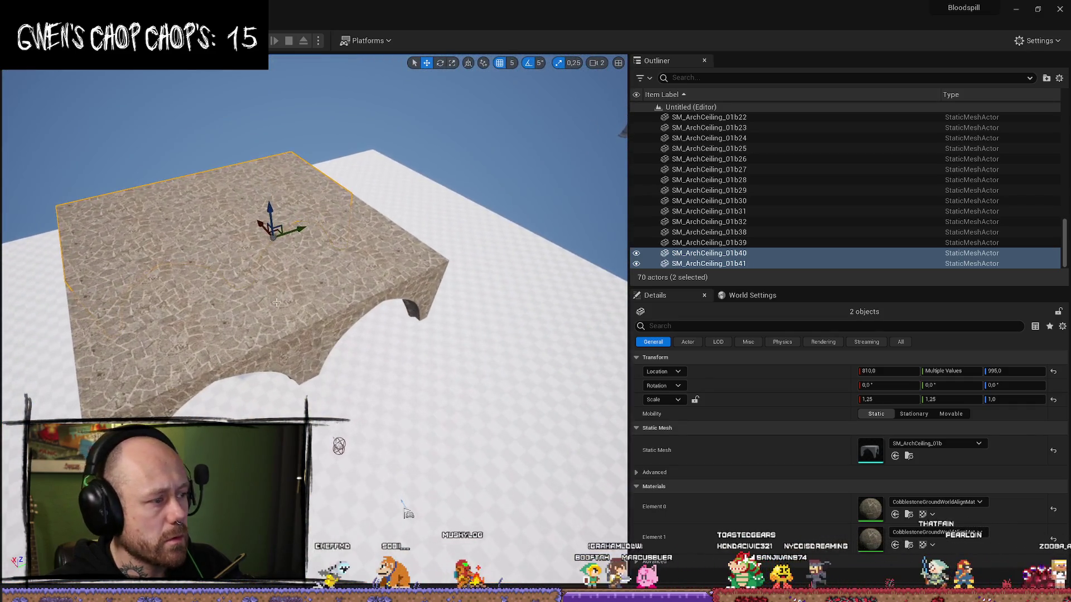
pyautogui.keyDown('ctrl'); pyautogui.click(353, 276); pyautogui.keyUp('ctrl')
pyautogui.keyDown('ctrl'); pyautogui.click(198, 327); pyautogui.keyUp('ctrl')
pyautogui.moveTo(198, 327); pyautogui.dragTo(346, 301)
pyautogui.moveTo(397, 401)
pyautogui.mouseDown()
pyautogui.moveTo(397, 290)
pyautogui.moveTo(536, 294)
pyautogui.moveTo(472, 305)
pyautogui.moveTo(407, 340)
pyautogui.mouseUp()
pyautogui.keyDown('ctrl'); pyautogui.click(311, 228); pyautogui.keyUp('ctrl')
# Step: Select all the arch ceiling pieces of the cobblestone slab
pyautogui.keyDown('ctrl'); pyautogui.click(287, 251); pyautogui.keyUp('ctrl')
pyautogui.keyDown('ctrl'); pyautogui.click(340, 262); pyautogui.keyUp('ctrl')
pyautogui.keyDown('ctrl'); pyautogui.click(368, 271); pyautogui.keyUp('ctrl')
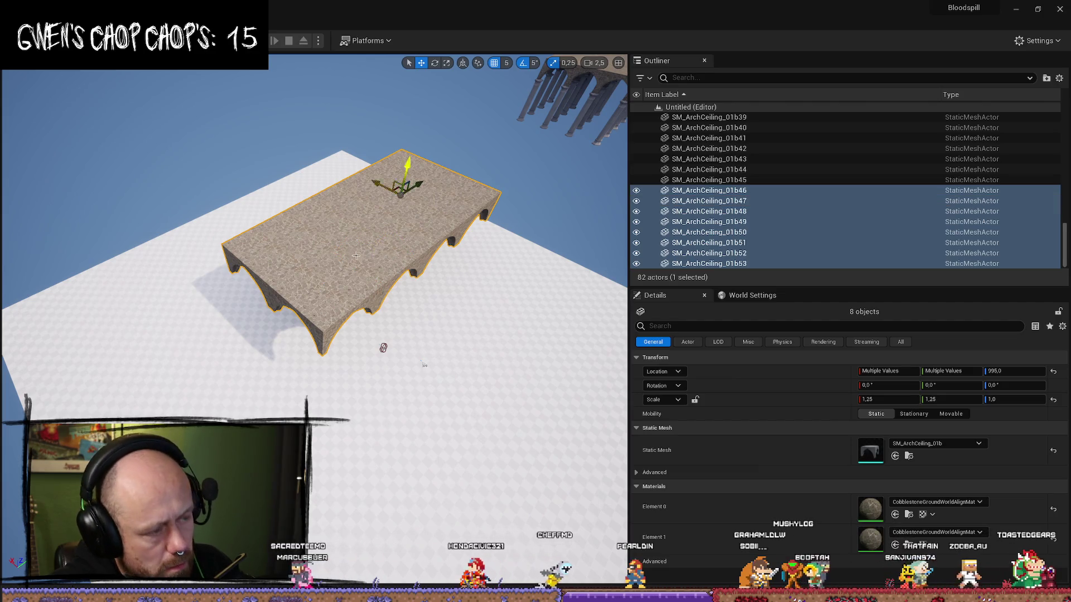
pyautogui.scroll(-3, 424, 364)
pyautogui.moveTo(424, 365)
pyautogui.mouseDown()
pyautogui.moveTo(424, 332)
pyautogui.moveTo(455, 308)
pyautogui.moveTo(455, 292)
pyautogui.moveTo(418, 296)
pyautogui.moveTo(379, 234)
pyautogui.mouseUp()
pyautogui.scroll(-3, 455, 293)
pyautogui.scroll(2, 419, 300)
pyautogui.scroll(1, 418, 282)
pyautogui.keyDown('ctrl'); pyautogui.click(357, 234); pyautogui.keyUp('ctrl')
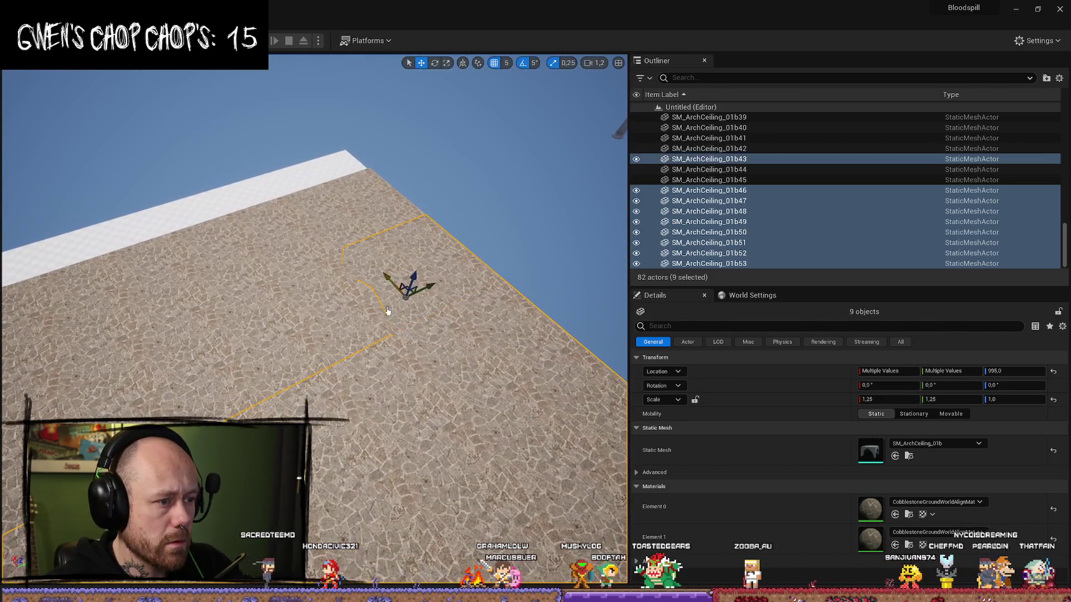
pyautogui.keyDown('ctrl'); pyautogui.click(364, 215); pyautogui.keyUp('ctrl')
pyautogui.keyDown('ctrl'); pyautogui.click(334, 234); pyautogui.keyUp('ctrl')
pyautogui.keyDown('ctrl'); pyautogui.click(283, 251); pyautogui.keyUp('ctrl')
pyautogui.moveTo(283, 251); pyautogui.dragTo(401, 251)
pyautogui.keyDown('ctrl'); pyautogui.click(306, 246); pyautogui.keyUp('ctrl')
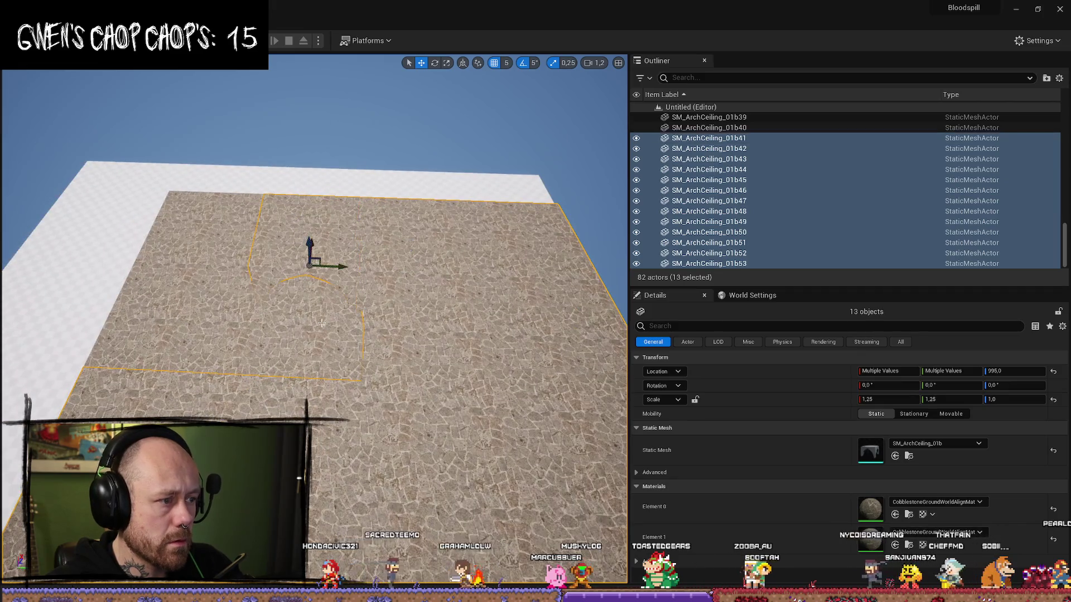
pyautogui.keyDown('ctrl'); pyautogui.click(226, 337); pyautogui.keyUp('ctrl')
pyautogui.keyDown('ctrl'); pyautogui.click(227, 337); pyautogui.keyUp('ctrl')
pyautogui.scroll(2, 227, 337)
pyautogui.moveTo(226, 337)
pyautogui.mouseDown()
pyautogui.moveTo(227, 234)
pyautogui.moveTo(318, 251)
pyautogui.moveTo(307, 240)
pyautogui.mouseUp()
pyautogui.moveTo(423, 294); pyautogui.dragTo(423, 294)
# Step: Duplicate the selected pieces and slide the copies along Y to lengthen the slab
pyautogui.hotkey('ctrl', 'd')
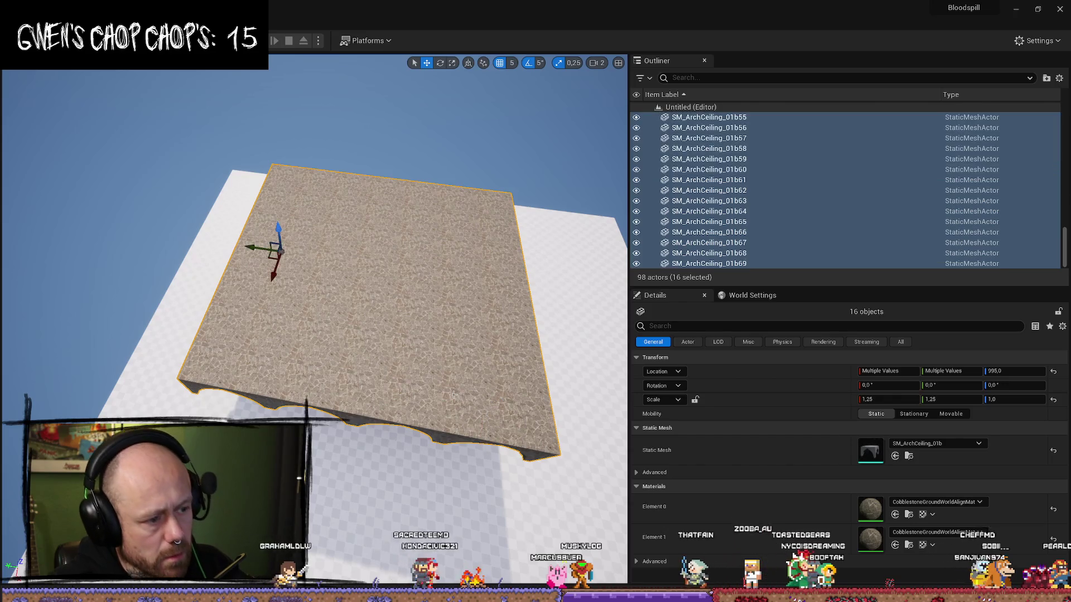
pyautogui.moveTo(249, 255)
pyautogui.mouseDown()
pyautogui.moveTo(465, 284)
pyautogui.moveTo(380, 300)
pyautogui.moveTo(410, 307)
pyautogui.moveTo(371, 300)
pyautogui.moveTo(446, 299)
pyautogui.moveTo(433, 305)
pyautogui.mouseUp()
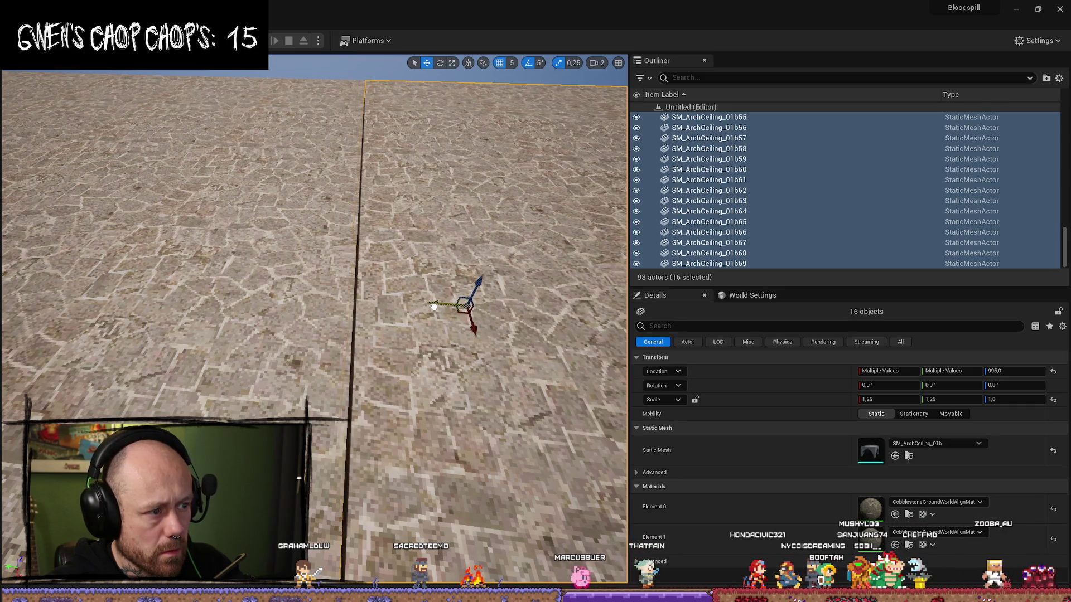
pyautogui.scroll(-10, 322, 302)
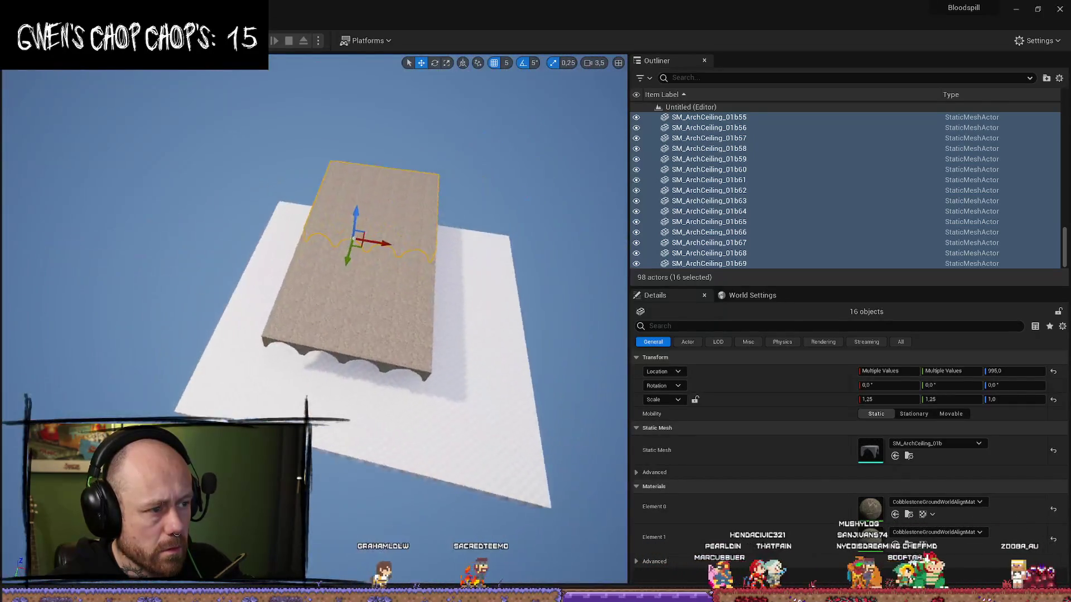
pyautogui.keyDown('ctrl'); pyautogui.click(406, 229); pyautogui.keyUp('ctrl')
# Step: Add the remaining arch ceiling pieces, including the front-edge row, to the selection
pyautogui.keyDown('ctrl'); pyautogui.click(358, 235); pyautogui.keyUp('ctrl')
pyautogui.keyDown('ctrl'); pyautogui.click(461, 249); pyautogui.keyUp('ctrl')
pyautogui.keyDown('ctrl'); pyautogui.click(379, 237); pyautogui.keyUp('ctrl')
pyautogui.keyDown('ctrl'); pyautogui.click(301, 279); pyautogui.keyUp('ctrl')
pyautogui.keyDown('ctrl'); pyautogui.click(417, 267); pyautogui.keyUp('ctrl')
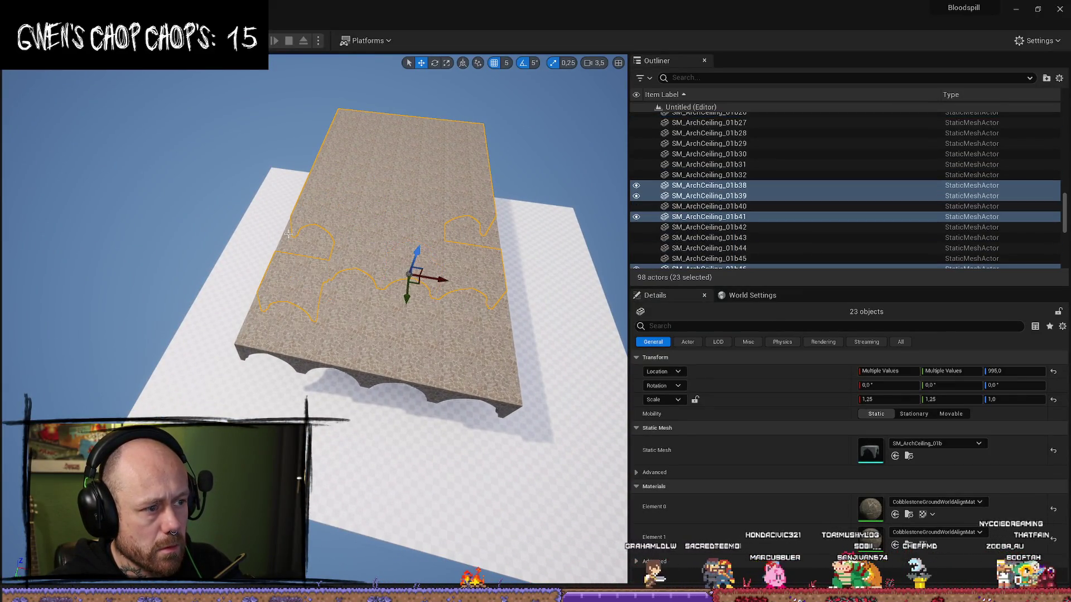
pyautogui.keyDown('ctrl'); pyautogui.click(379, 290); pyautogui.keyUp('ctrl')
pyautogui.keyDown('ctrl'); pyautogui.click(335, 323); pyautogui.keyUp('ctrl')
pyautogui.keyDown('ctrl'); pyautogui.click(327, 332); pyautogui.keyUp('ctrl')
pyautogui.keyDown('ctrl'); pyautogui.click(346, 351); pyautogui.keyUp('ctrl')
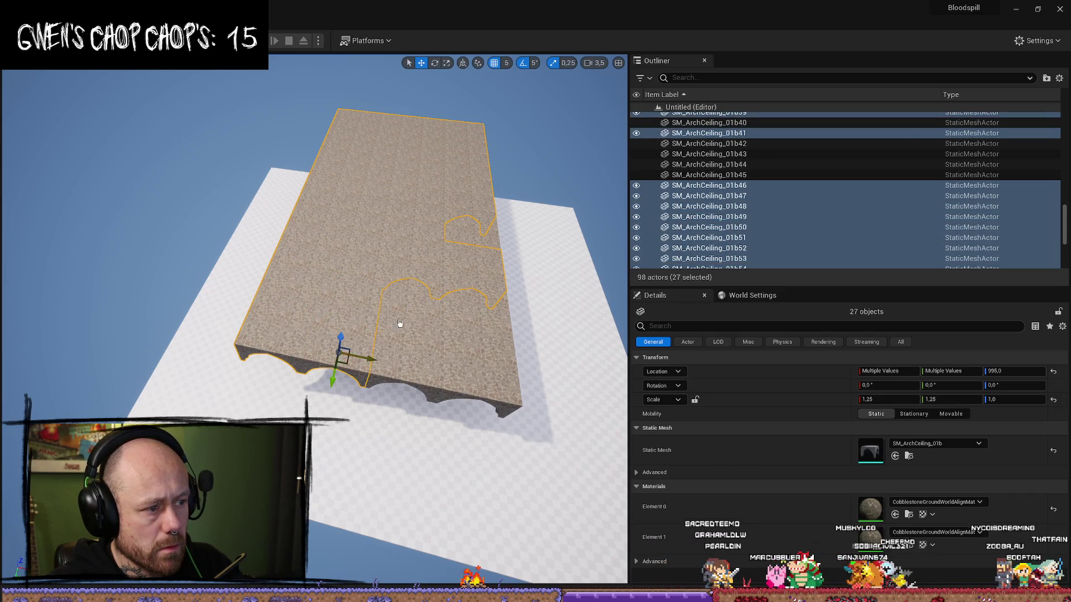
pyautogui.keyDown('ctrl'); pyautogui.click(385, 357); pyautogui.keyUp('ctrl')
pyautogui.keyDown('ctrl'); pyautogui.click(407, 360); pyautogui.keyUp('ctrl')
pyautogui.keyDown('ctrl'); pyautogui.click(447, 346); pyautogui.keyUp('ctrl')
pyautogui.keyDown('ctrl'); pyautogui.click(474, 368); pyautogui.keyUp('ctrl')
pyautogui.keyDown('ctrl'); pyautogui.click(486, 238); pyautogui.keyUp('ctrl')
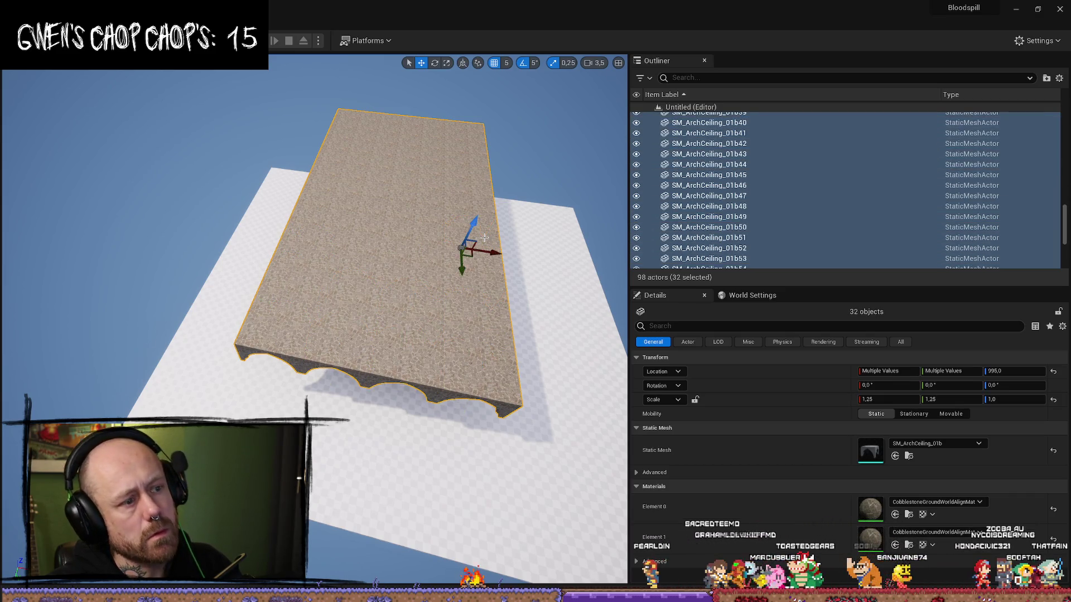
# Step: Duplicate the 32 pieces and slide the copies along X until they meet the originals
pyautogui.hotkey('ctrl', 'd')
pyautogui.moveTo(404, 216); pyautogui.dragTo(500, 217)
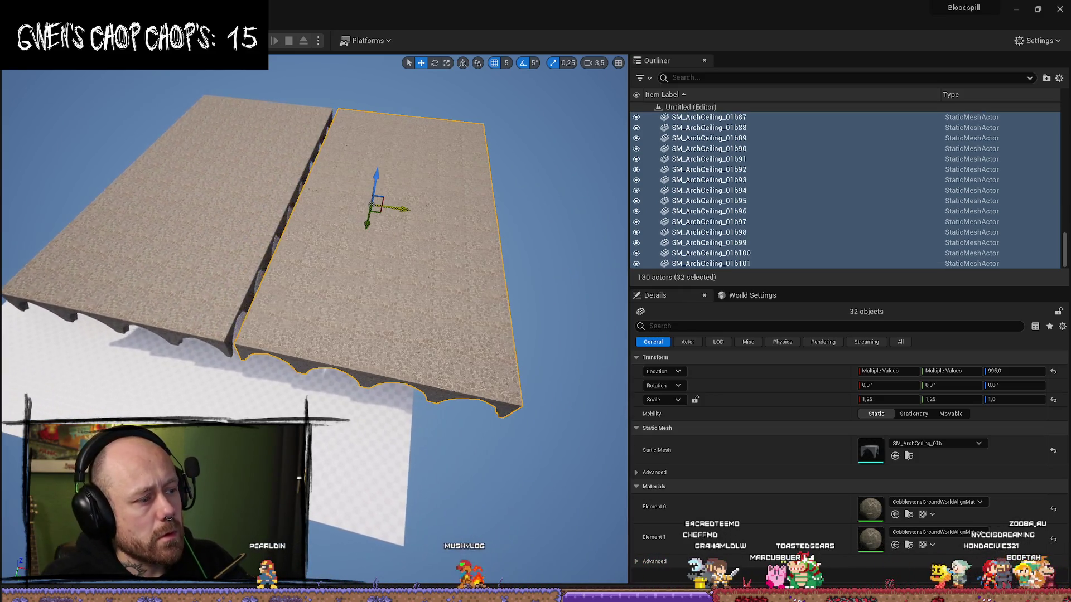
pyautogui.scroll(-2, 323, 196)
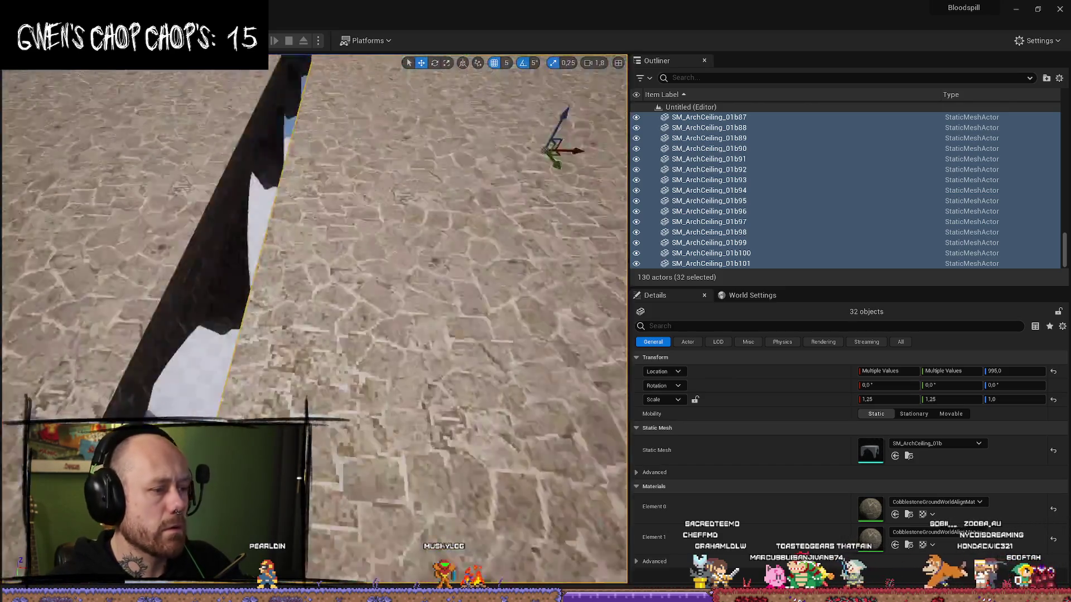
pyautogui.scroll(-1, 316, 318)
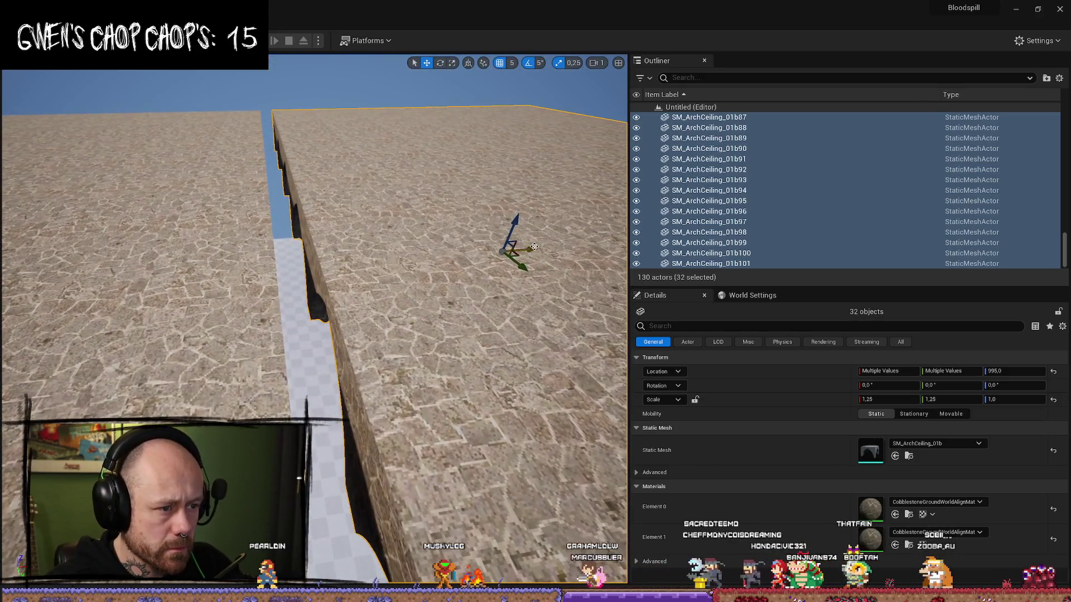
pyautogui.moveTo(523, 232); pyautogui.dragTo(511, 259)
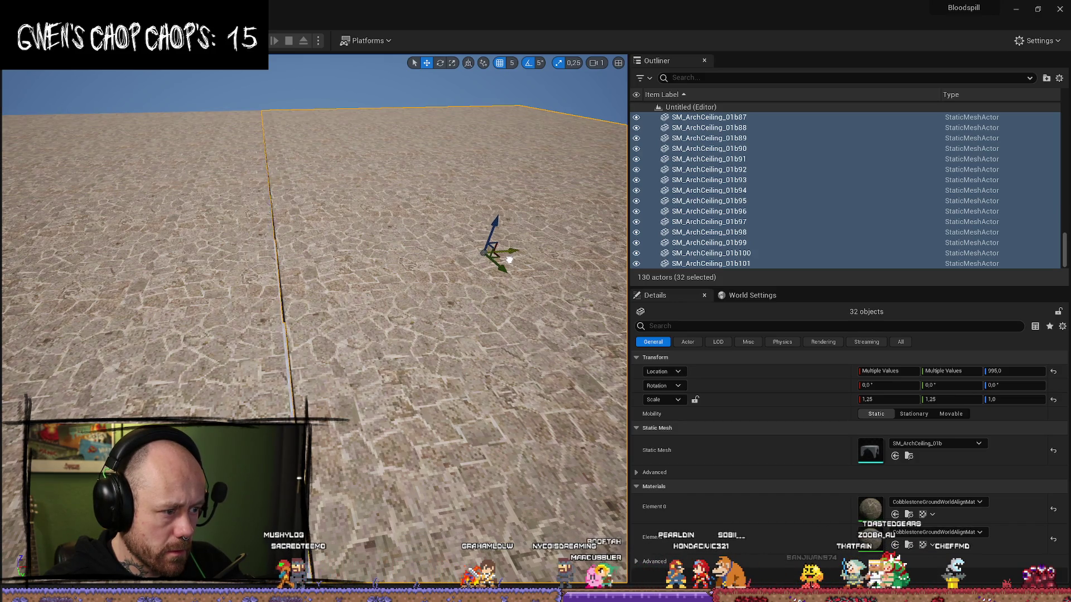
pyautogui.moveTo(509, 259); pyautogui.dragTo(504, 256)
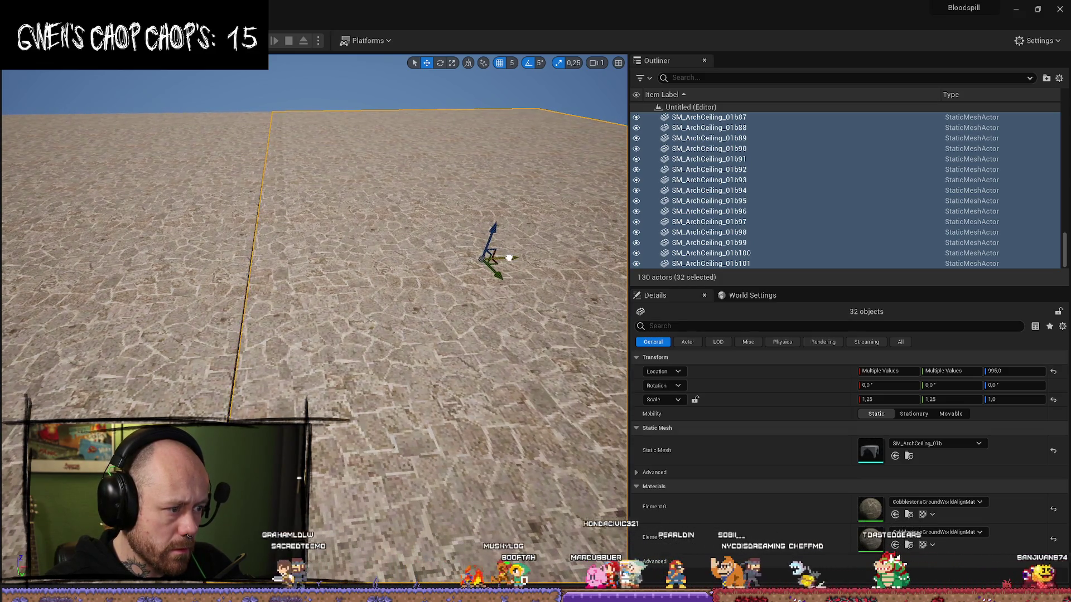
pyautogui.moveTo(509, 258); pyautogui.dragTo(508, 259)
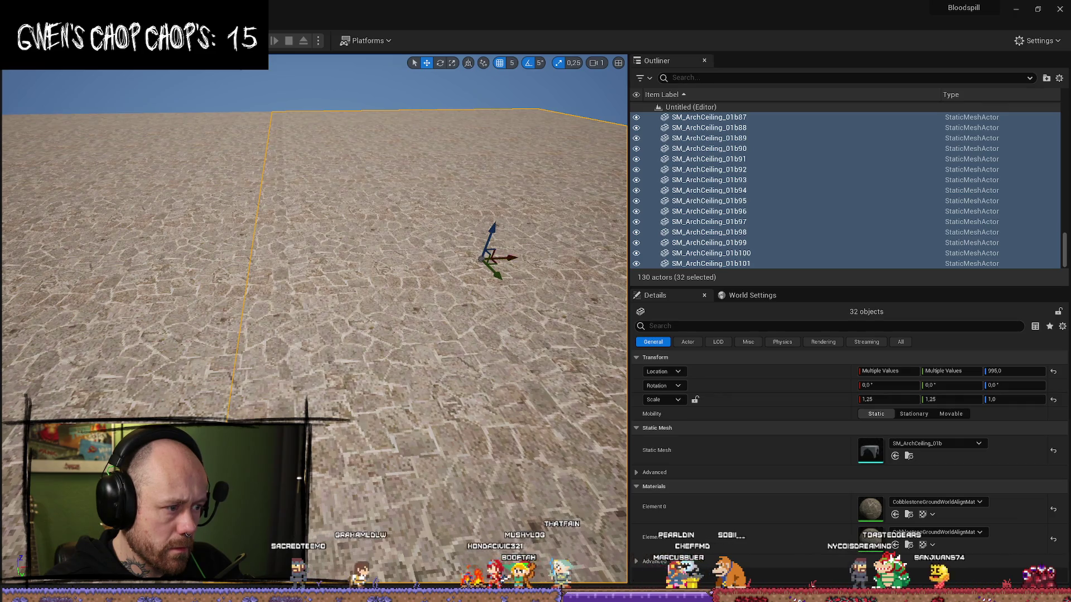
pyautogui.scroll(2, 509, 259)
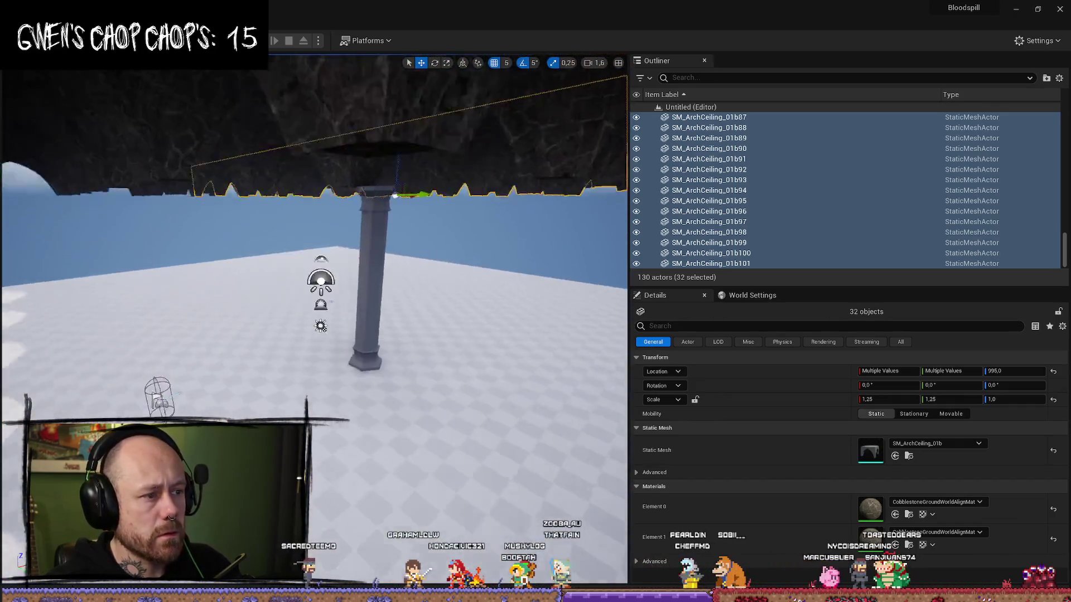
# Step: Move Pillar2Long26 under the ceiling arch's edge, to 375, -195, -5
pyautogui.moveTo(447, 389); pyautogui.dragTo(447, 388)
pyautogui.click(115, 371)
pyautogui.moveTo(115, 371); pyautogui.dragTo(115, 371)
pyautogui.click(327, 502)
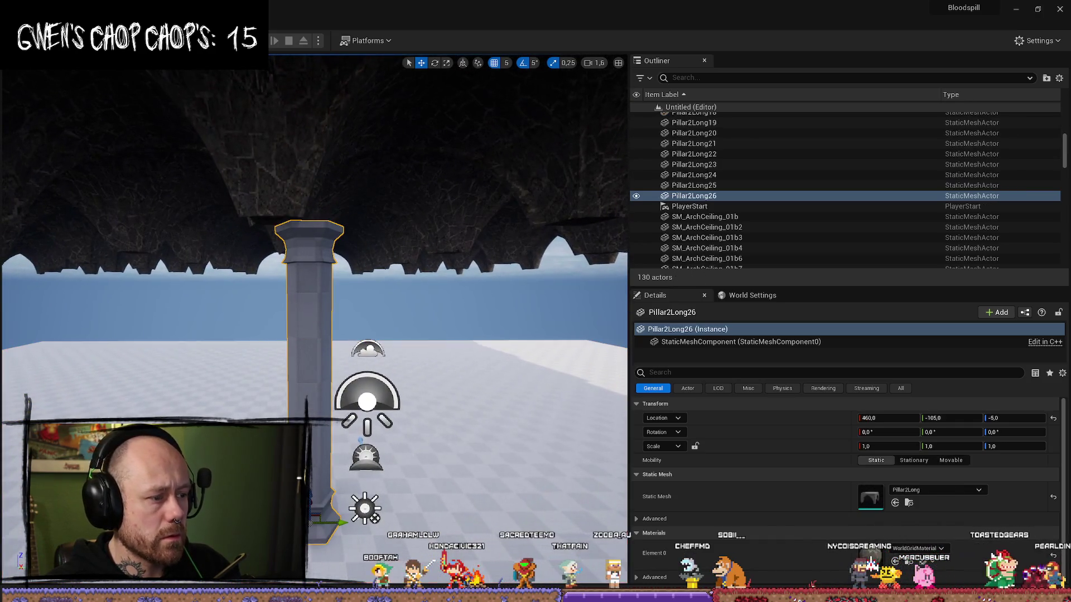
pyautogui.moveTo(343, 521); pyautogui.dragTo(345, 535)
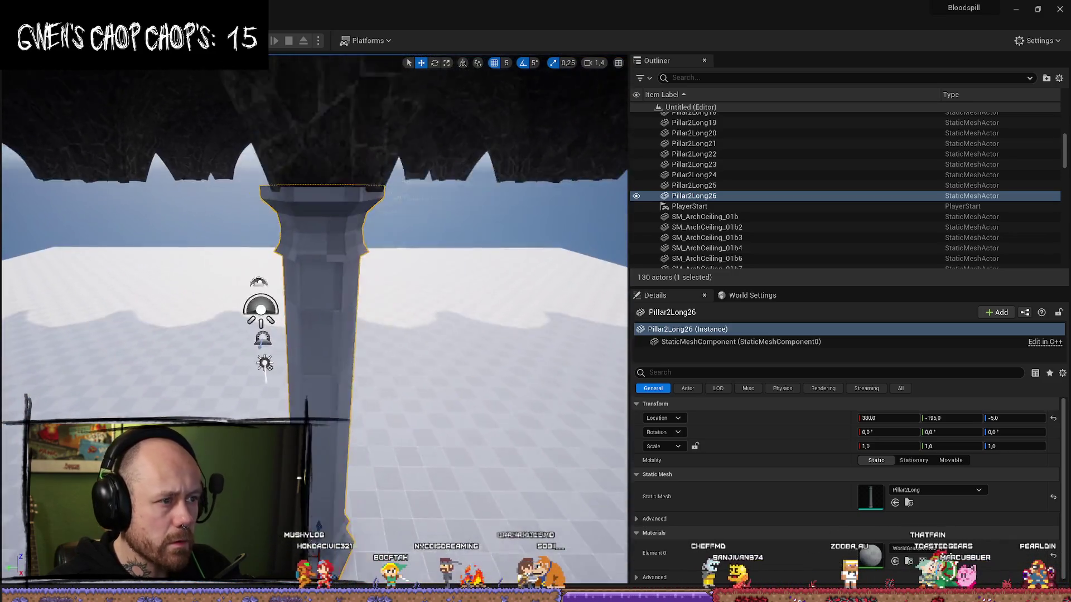
pyautogui.moveTo(321, 475); pyautogui.dragTo(320, 475)
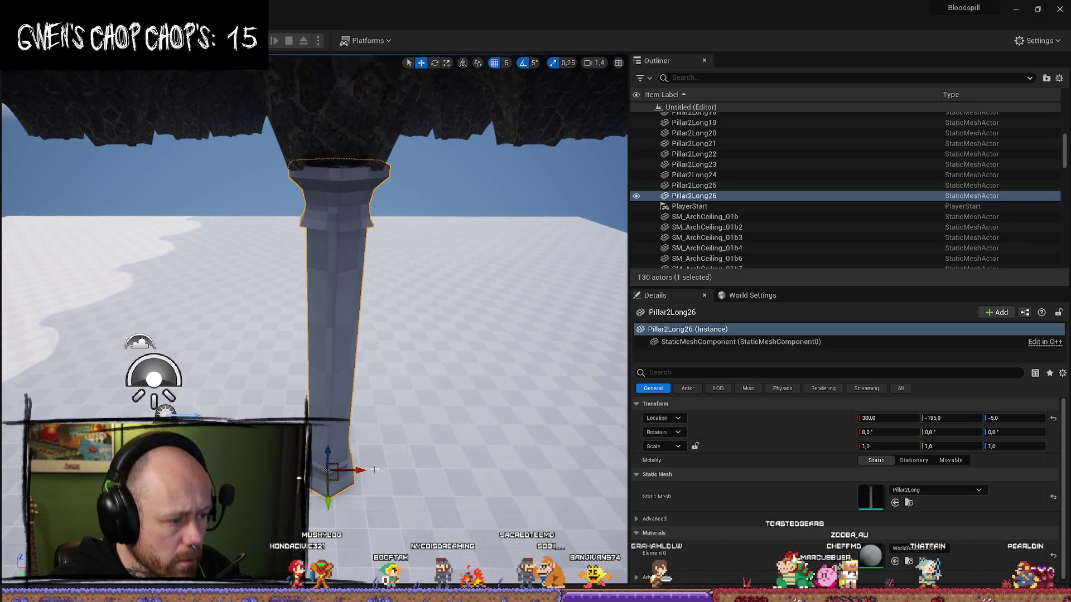
pyautogui.click(403, 423)
pyautogui.moveTo(403, 423); pyautogui.dragTo(402, 422)
pyautogui.click(472, 382)
pyautogui.moveTo(471, 383); pyautogui.dragTo(448, 363)
pyautogui.scroll(-2, 471, 383)
pyautogui.scroll(-1, 472, 383)
pyautogui.click(346, 251)
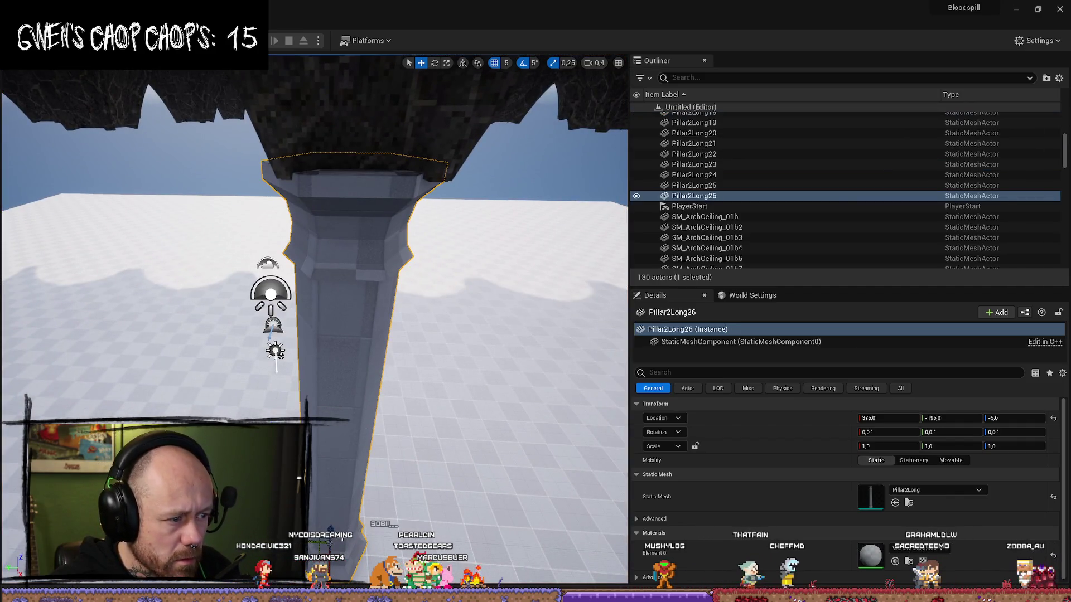
# Step: Duplicate the pillar and place the copy, Pillar2Long27, further along the row at Y -1000
pyautogui.press('Left')
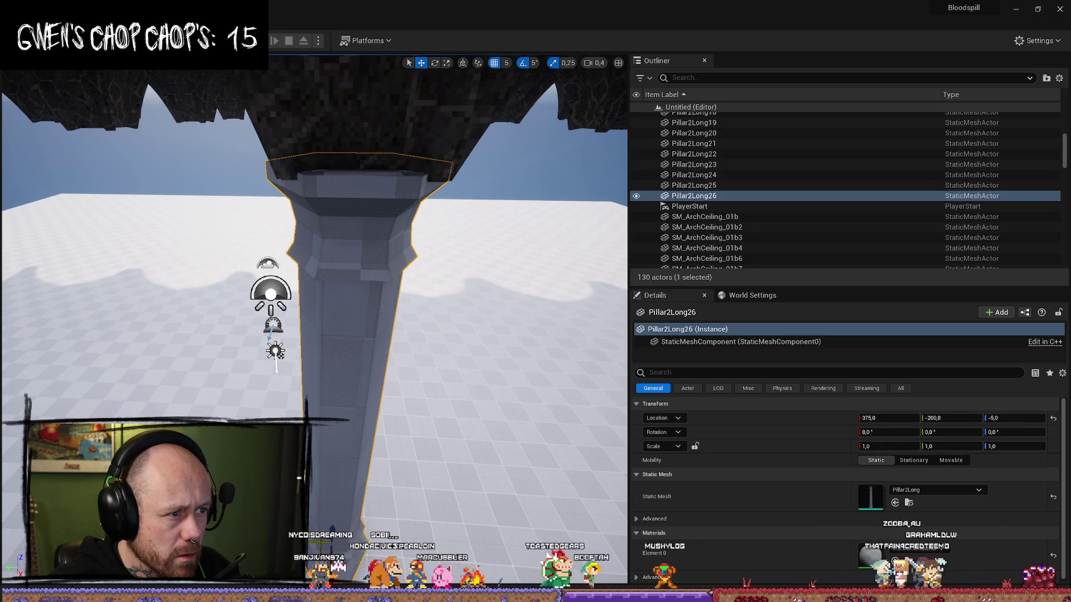
pyautogui.hotkey('ctrl', 'z')
pyautogui.hotkey('ctrl', 'y')
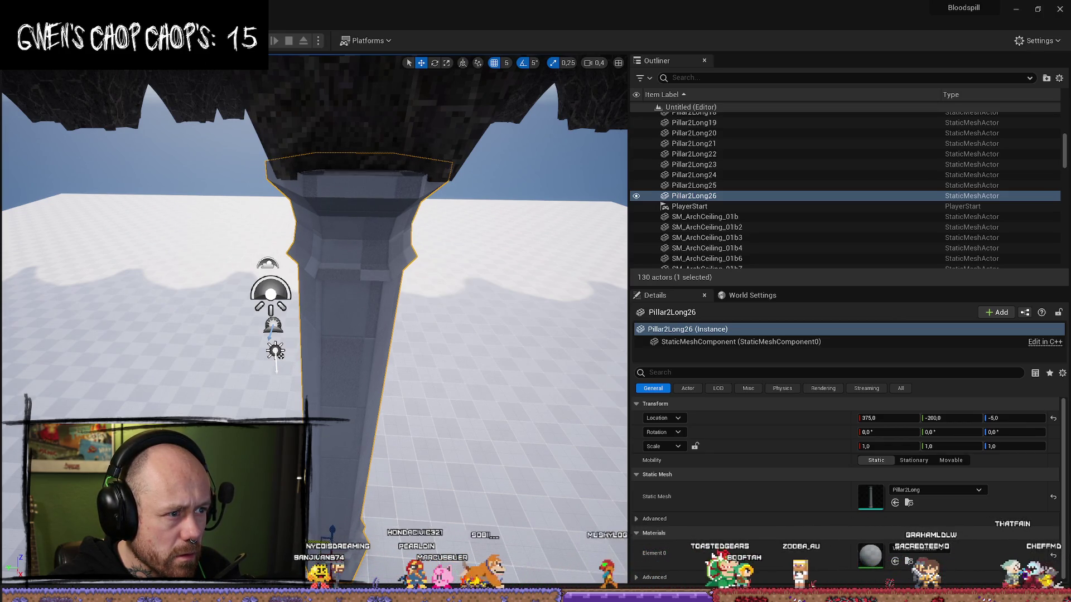
pyautogui.hotkey('ctrl', 'z')
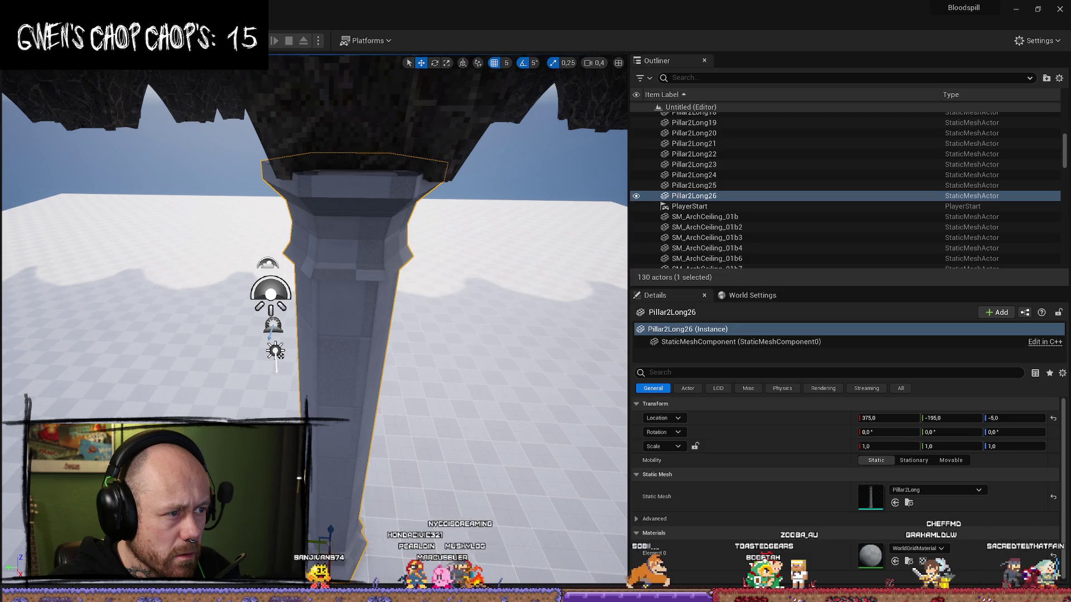
pyautogui.press('q')
pyautogui.hotkey('ctrl', 'd')
pyautogui.moveTo(318, 477)
pyautogui.mouseDown()
pyautogui.moveTo(259, 477)
pyautogui.moveTo(301, 477)
pyautogui.mouseUp()
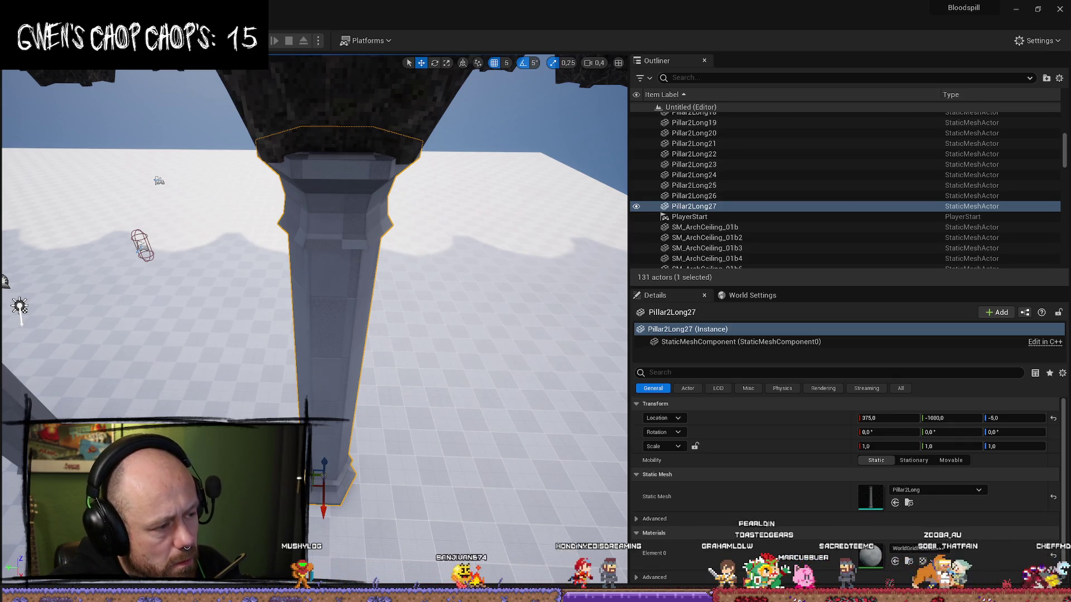
pyautogui.keyDown('ctrl'); pyautogui.click(314, 457); pyautogui.keyUp('ctrl')
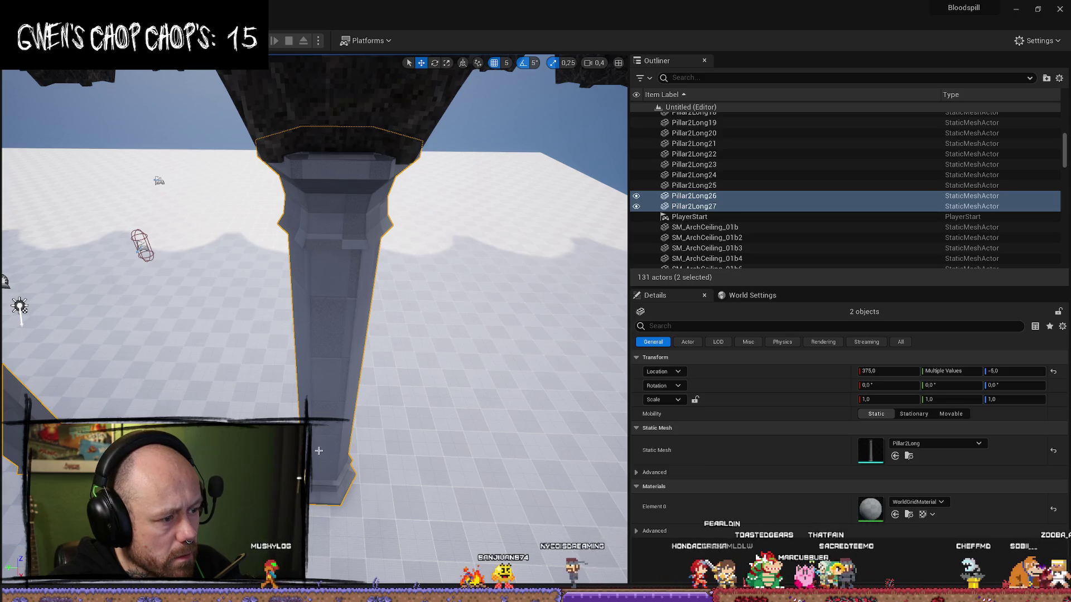
# Step: Duplicate the pillar pair, shift it along X, and select four pillars
pyautogui.hotkey('ctrl', 'd')
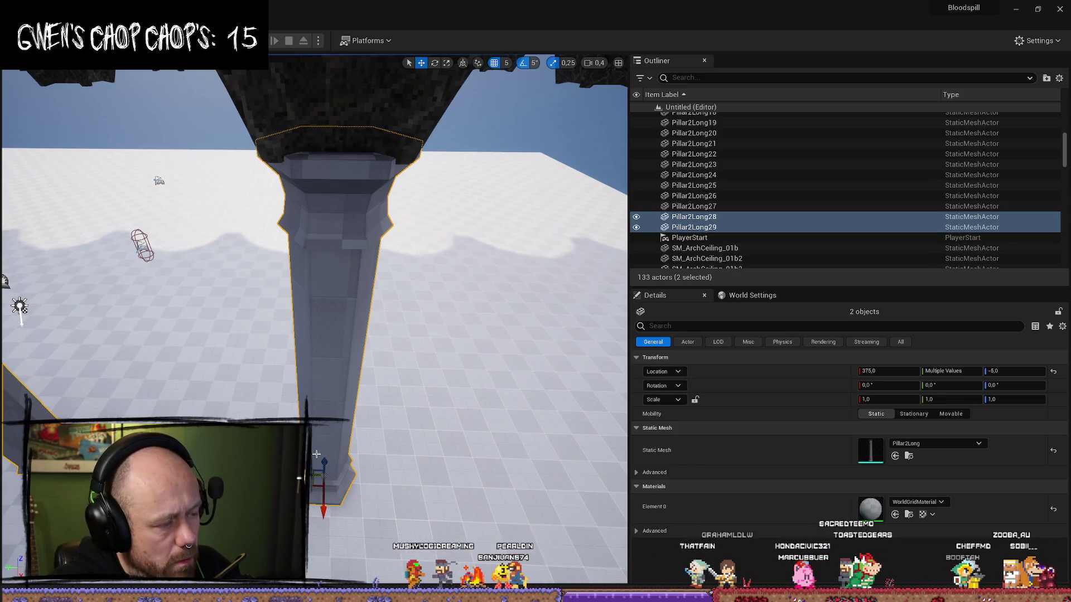
pyautogui.moveTo(322, 511); pyautogui.dragTo(323, 508)
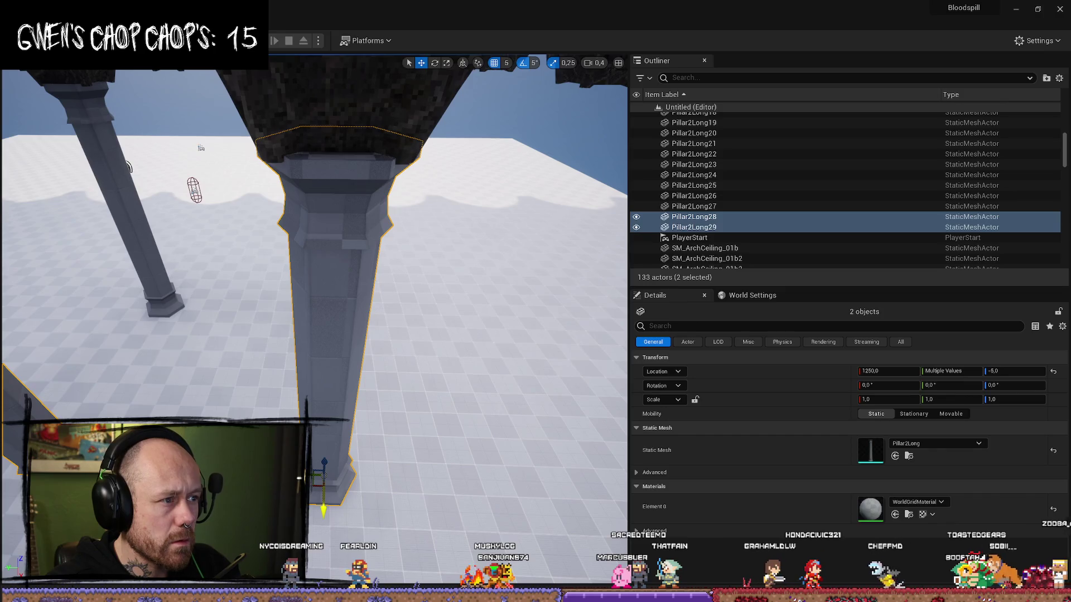
pyautogui.scroll(3, 358, 445)
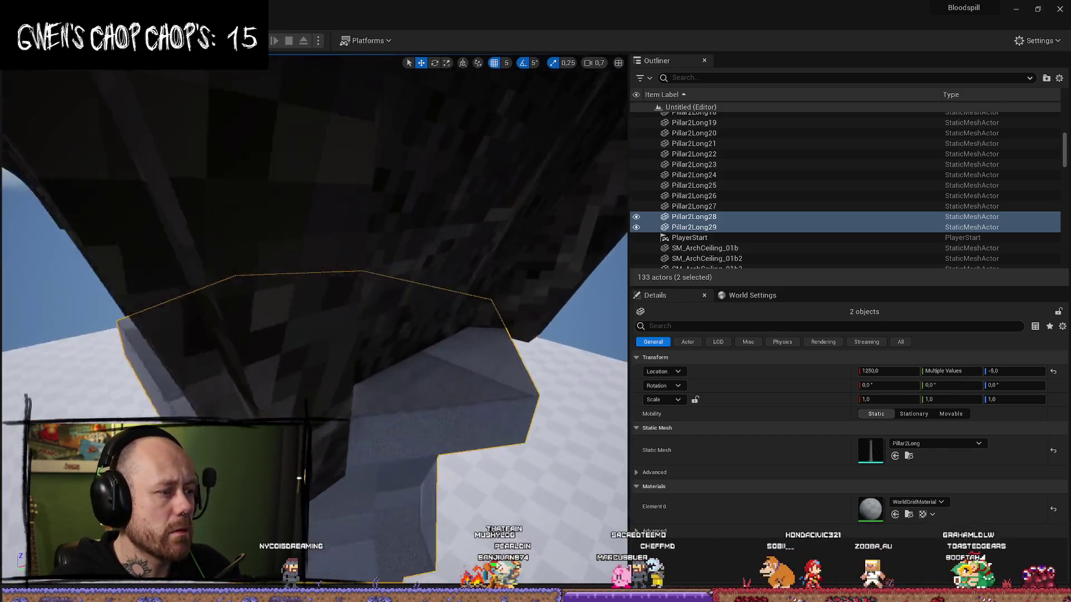
pyautogui.moveTo(288, 296); pyautogui.dragTo(289, 296)
pyautogui.scroll(-10, 314, 323)
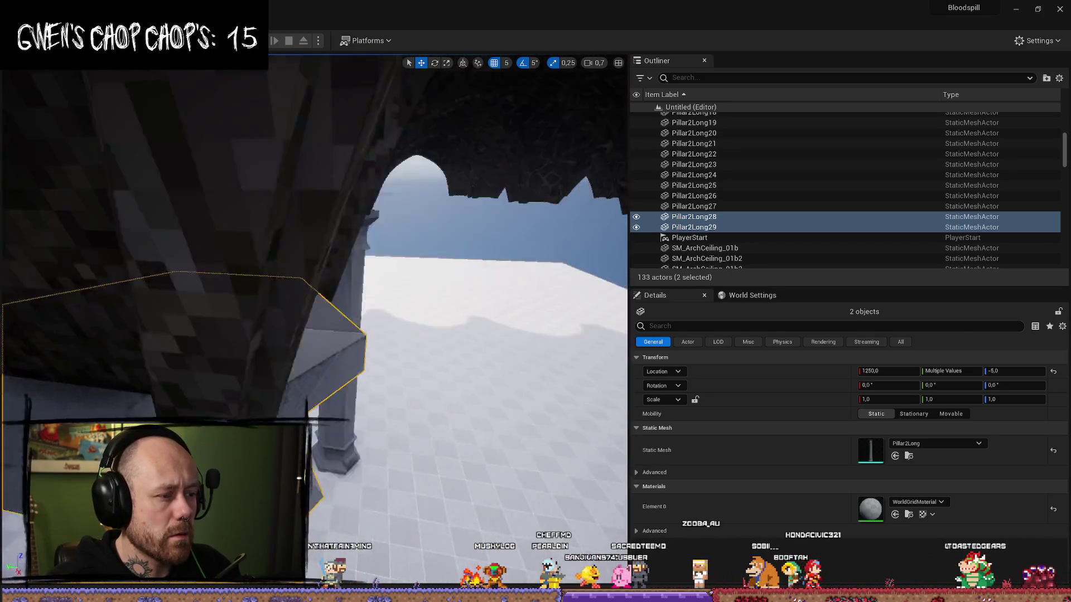
pyautogui.moveTo(241, 368); pyautogui.dragTo(241, 368)
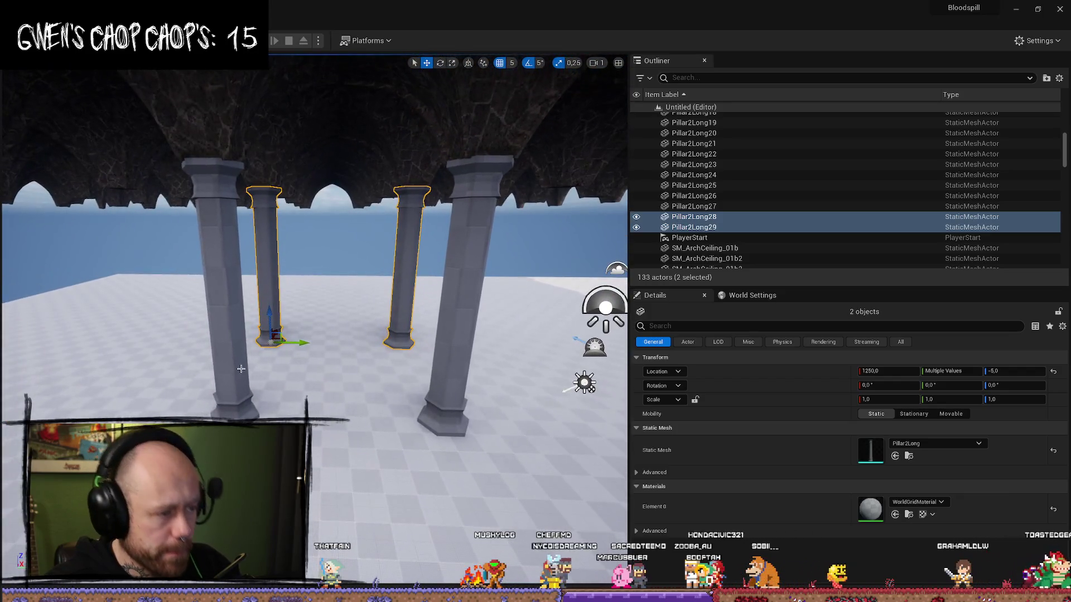
pyautogui.keyDown('ctrl'); pyautogui.click(241, 368); pyautogui.keyUp('ctrl')
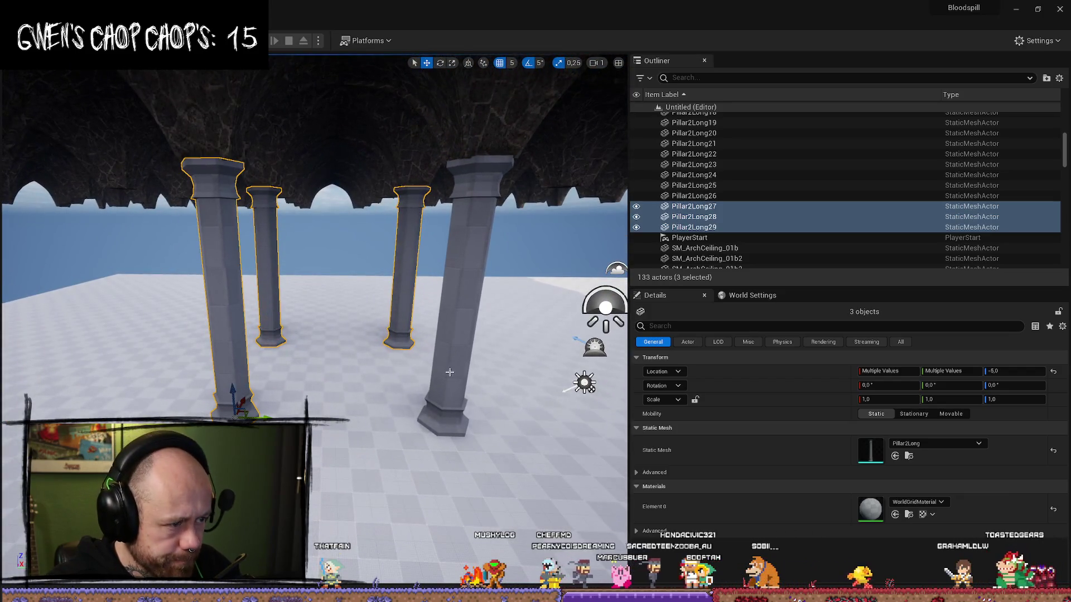
pyautogui.keyDown('ctrl'); pyautogui.click(458, 334); pyautogui.keyUp('ctrl')
pyautogui.scroll(-5, 447, 550)
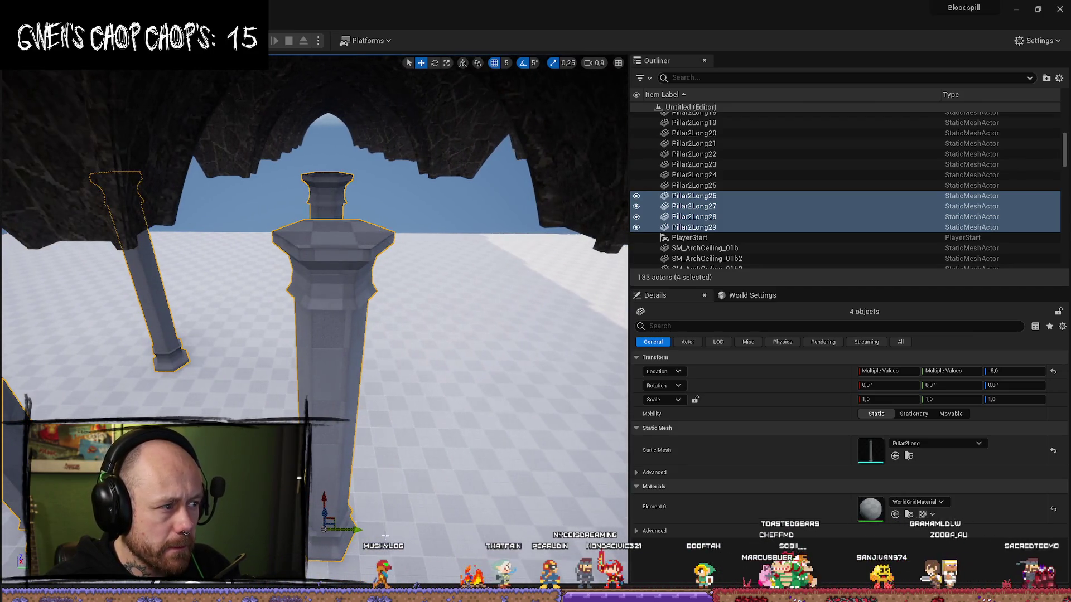
pyautogui.hotkey('ctrl', 'z')
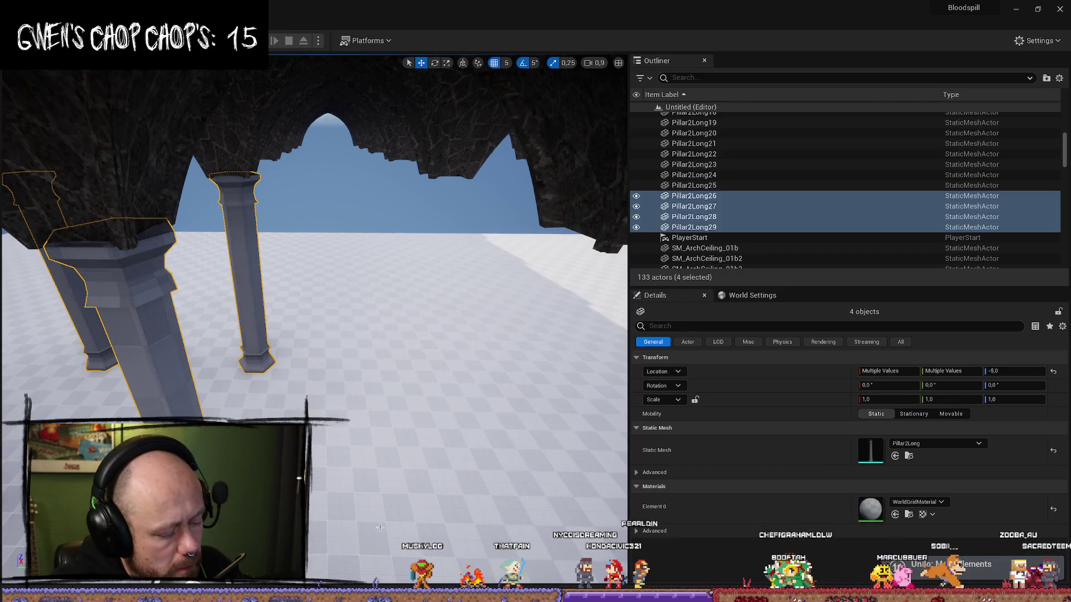
pyautogui.scroll(-3, 344, 410)
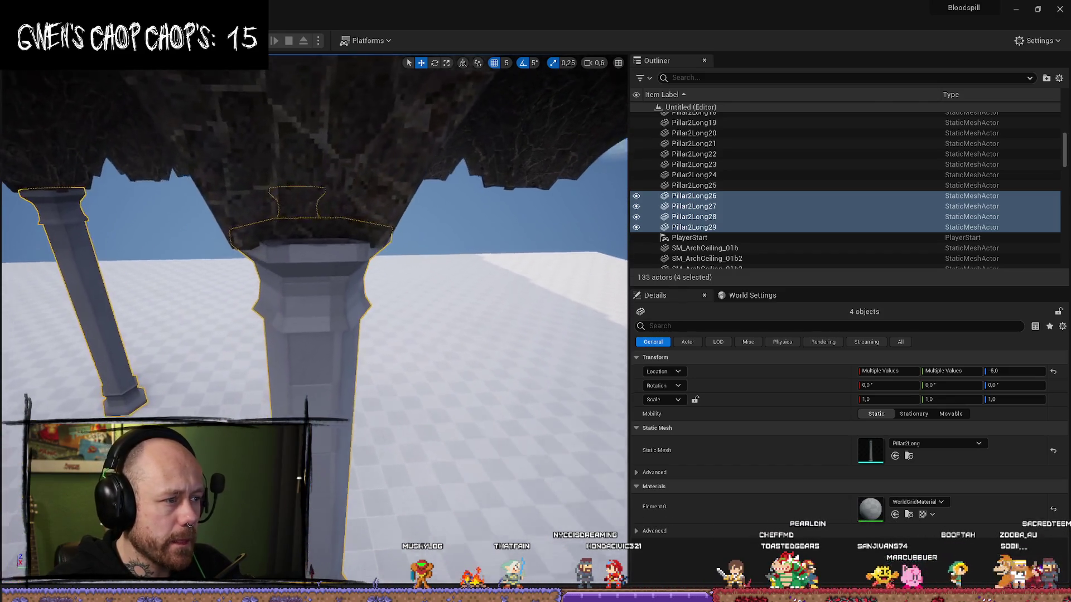
pyautogui.rightClick(352, 408)
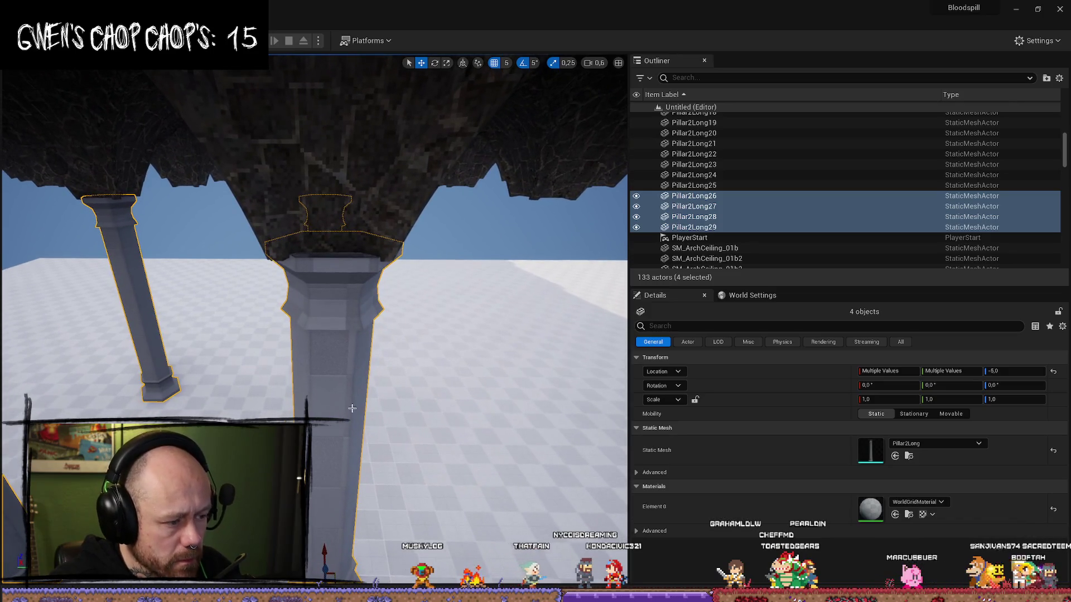
# Step: Copy the four pillars along the row and add Pillar2Long26–29 to the selection
pyautogui.hotkey('ctrl', 'd')
pyautogui.moveTo(195, 394); pyautogui.dragTo(171, 391)
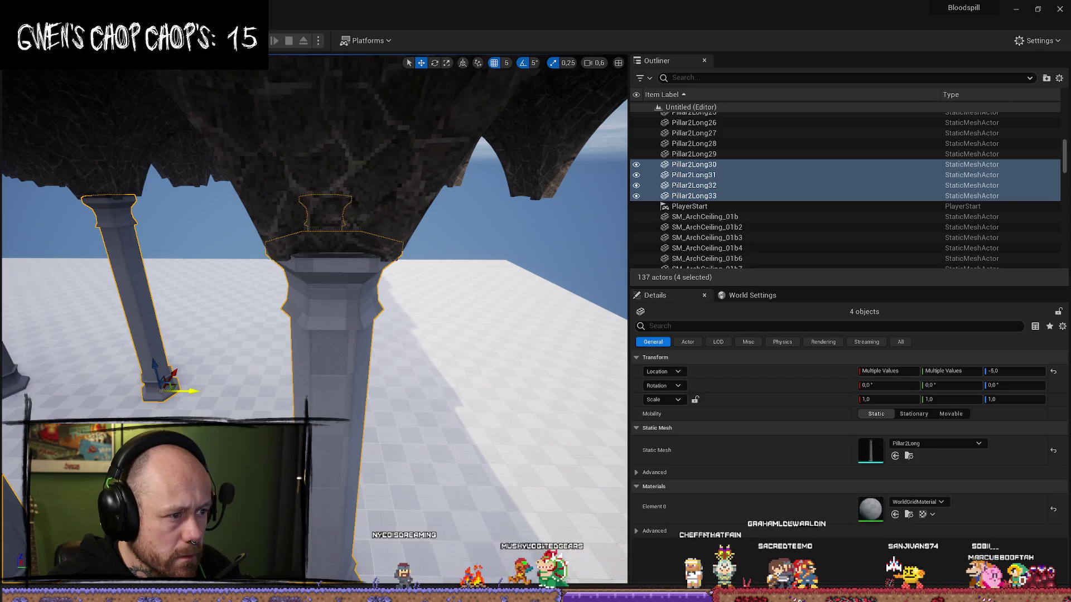
pyautogui.scroll(2, 205, 395)
pyautogui.press('s')
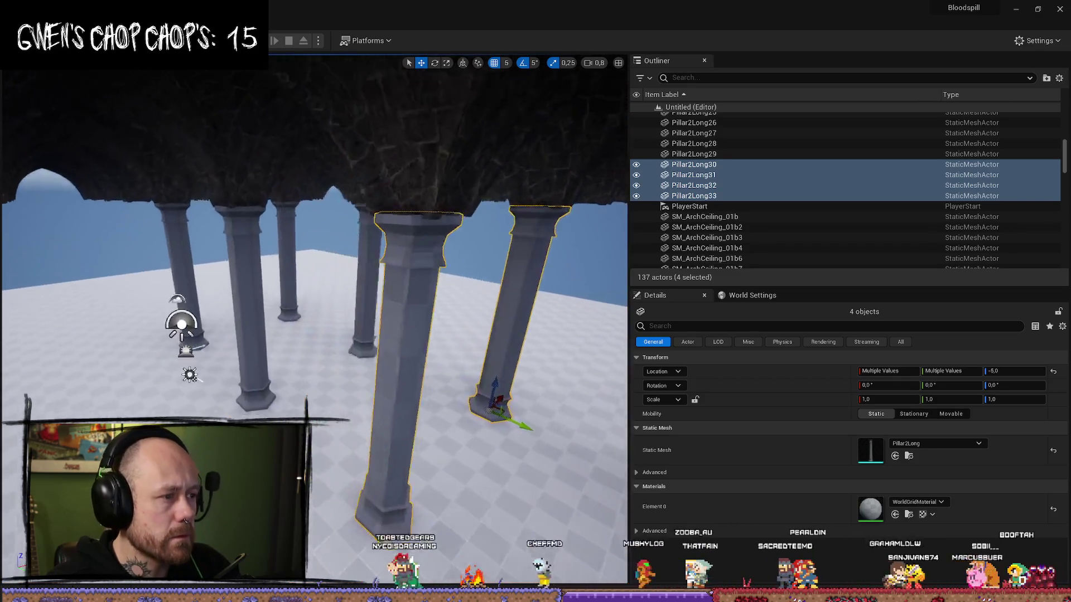
pyautogui.press('s')
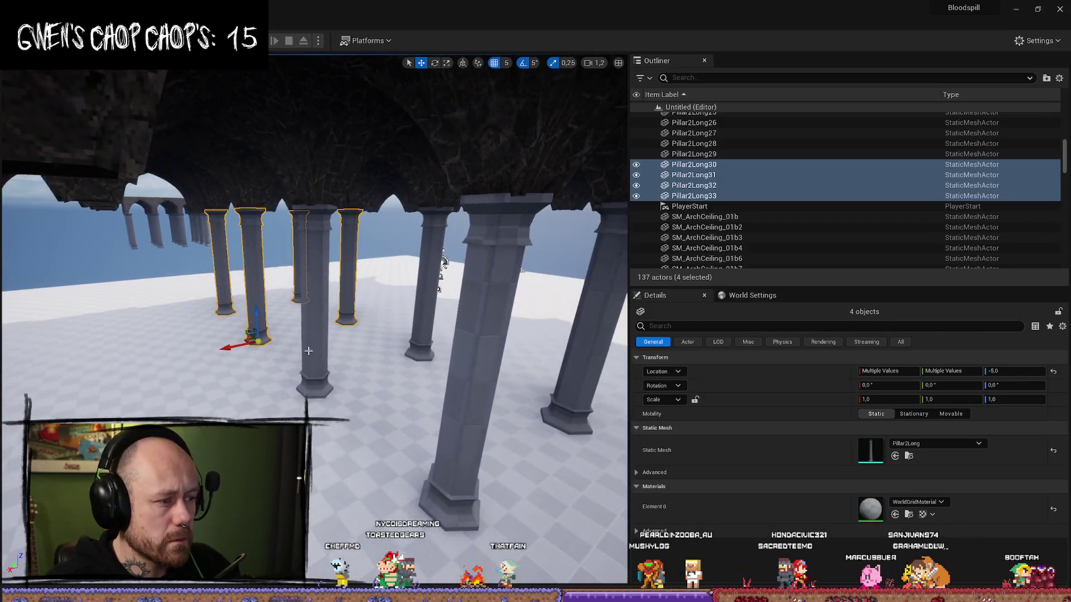
pyautogui.keyDown('ctrl'); pyautogui.click(315, 335); pyautogui.keyUp('ctrl')
pyautogui.keyDown('ctrl'); pyautogui.click(444, 413); pyautogui.keyUp('ctrl')
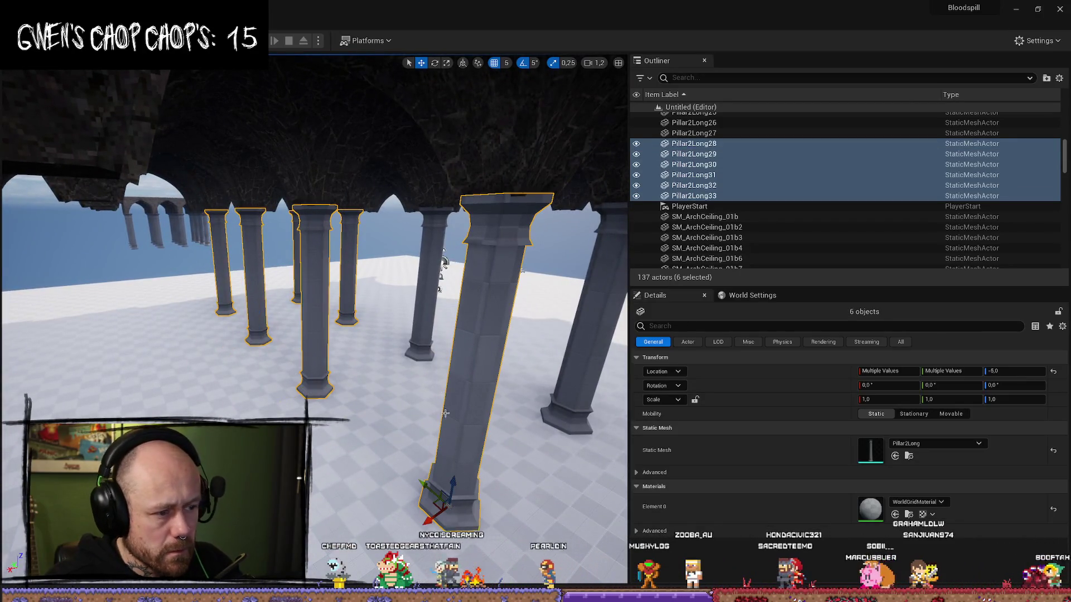
pyautogui.keyDown('ctrl'); pyautogui.click(427, 290); pyautogui.keyUp('ctrl')
pyautogui.keyDown('ctrl'); pyautogui.click(563, 335); pyautogui.keyUp('ctrl')
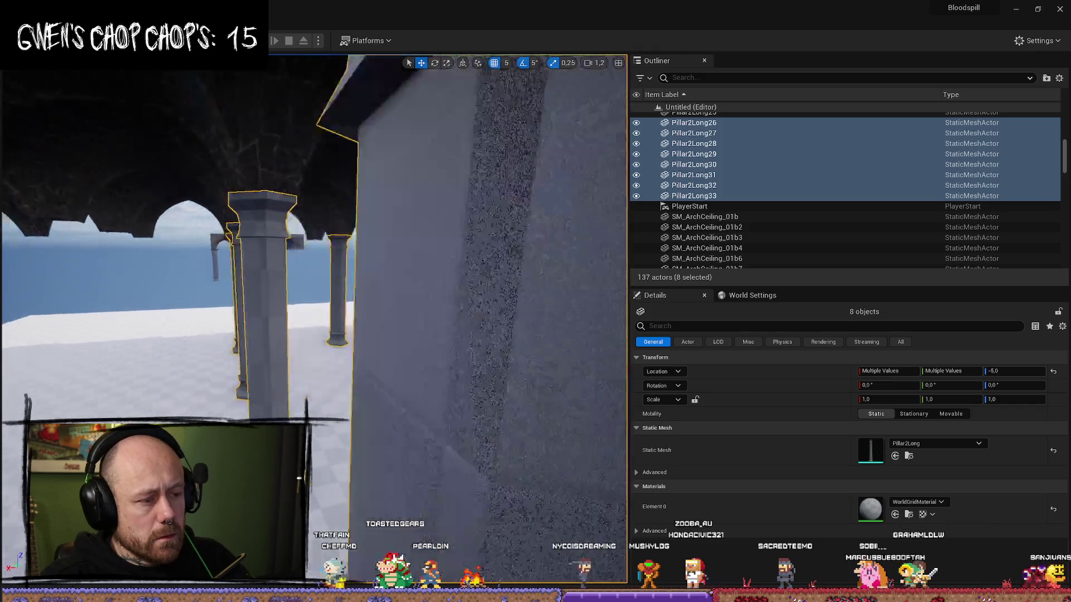
# Step: Carry the eight selected pillars so the arches rest on top of them
pyautogui.press('s')
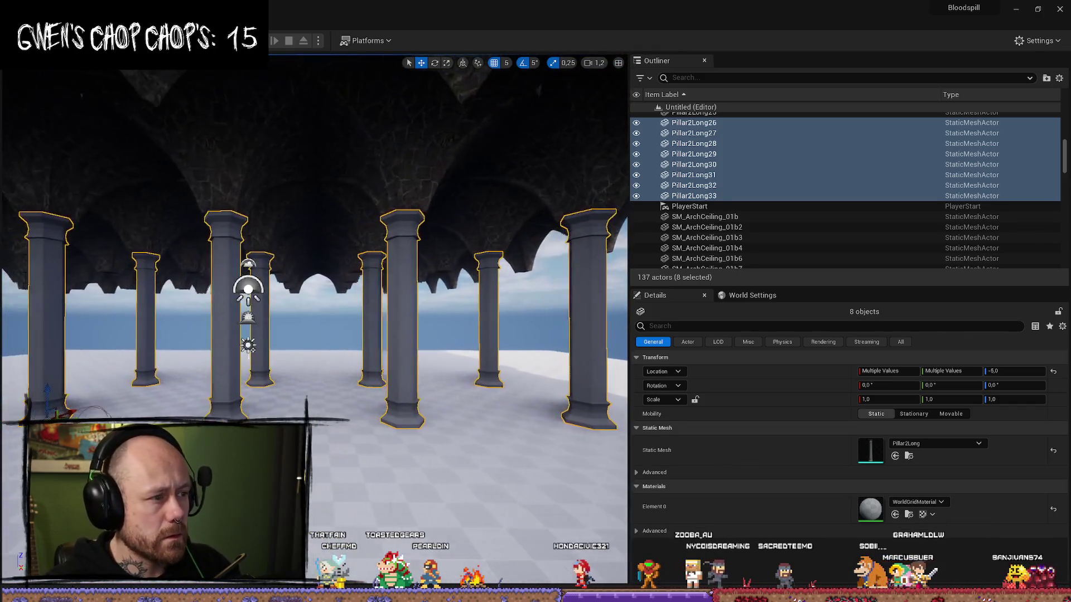
pyautogui.press('w')
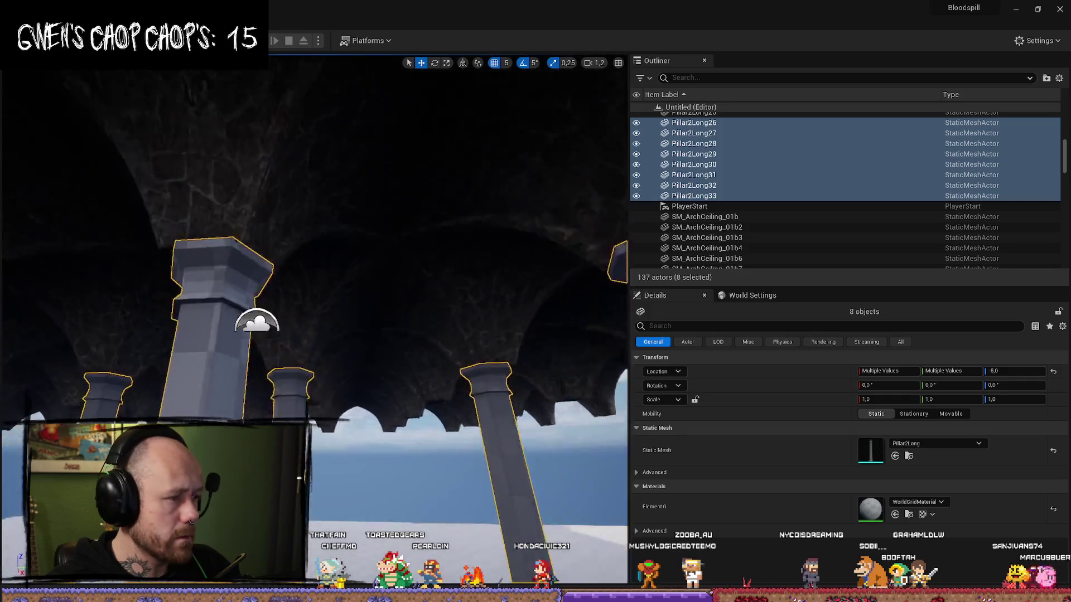
pyautogui.press('e')
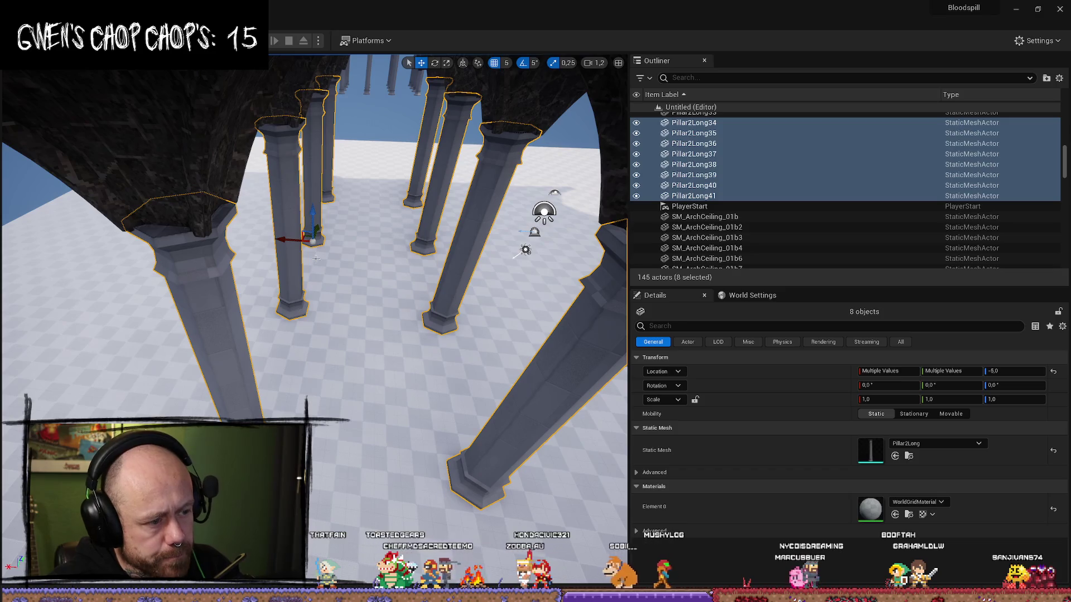
pyautogui.press('w')
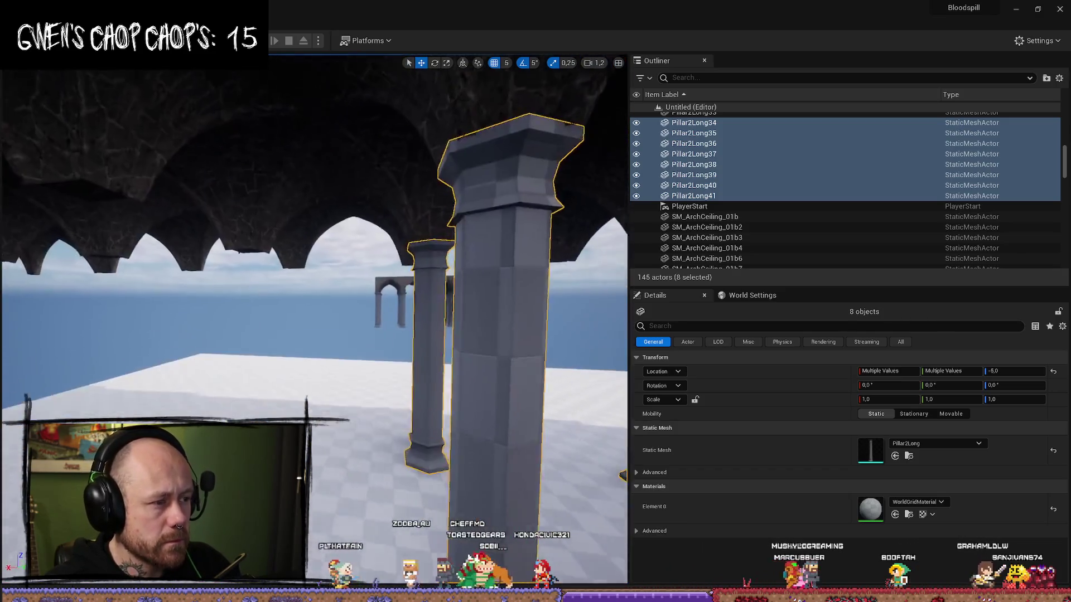
pyautogui.press('s')
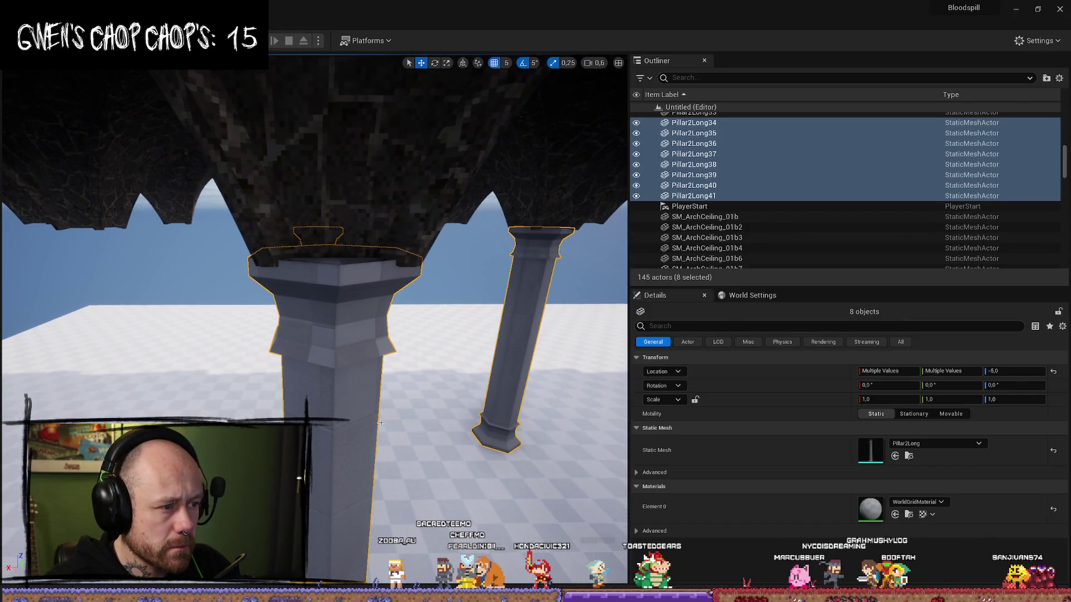
pyautogui.press('w')
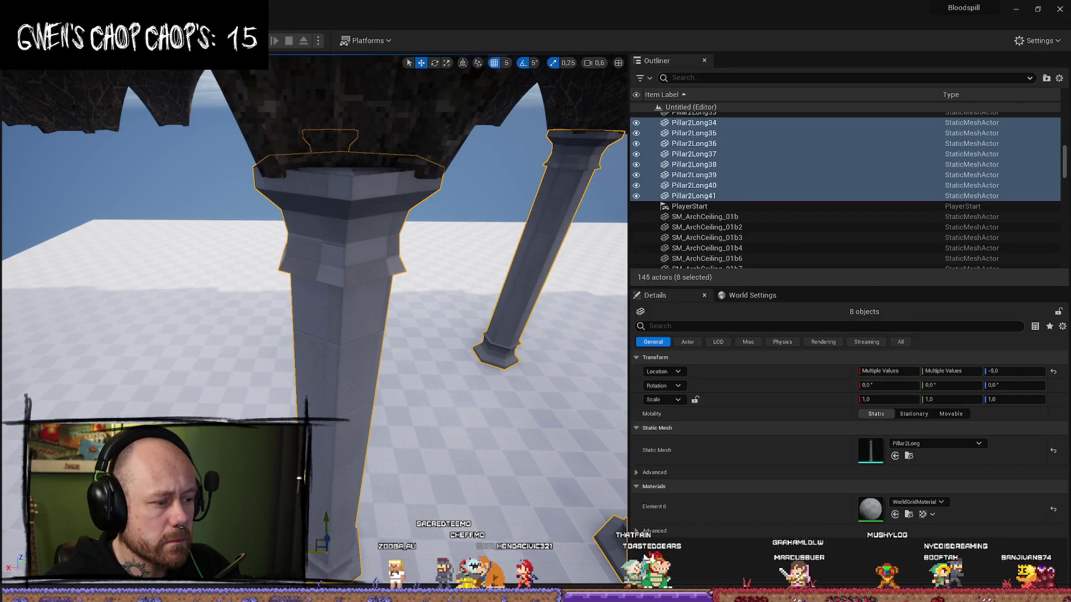
pyautogui.press('d')
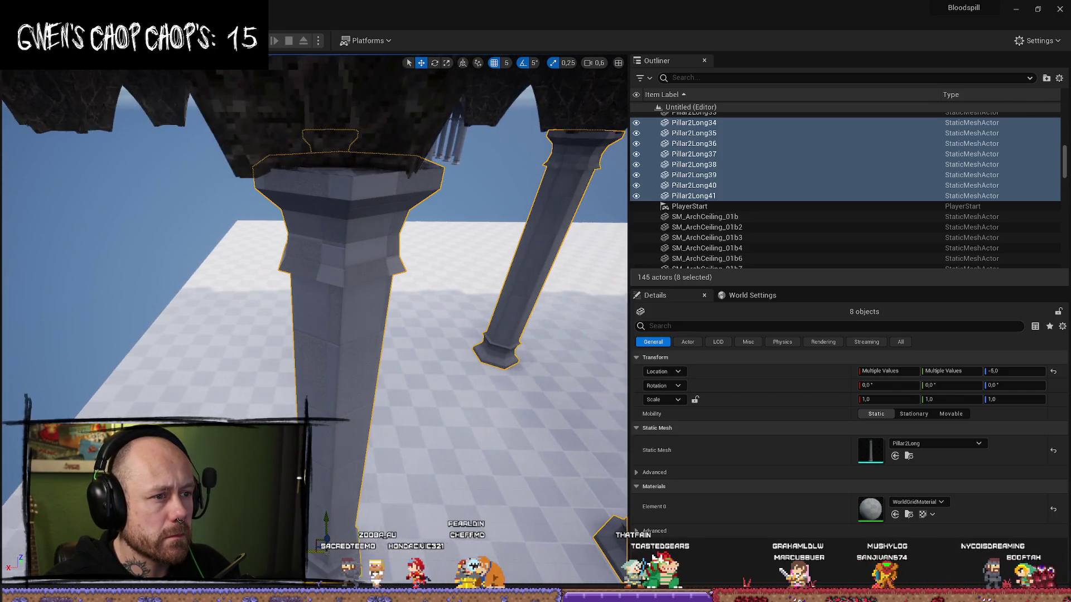
pyautogui.press('a')
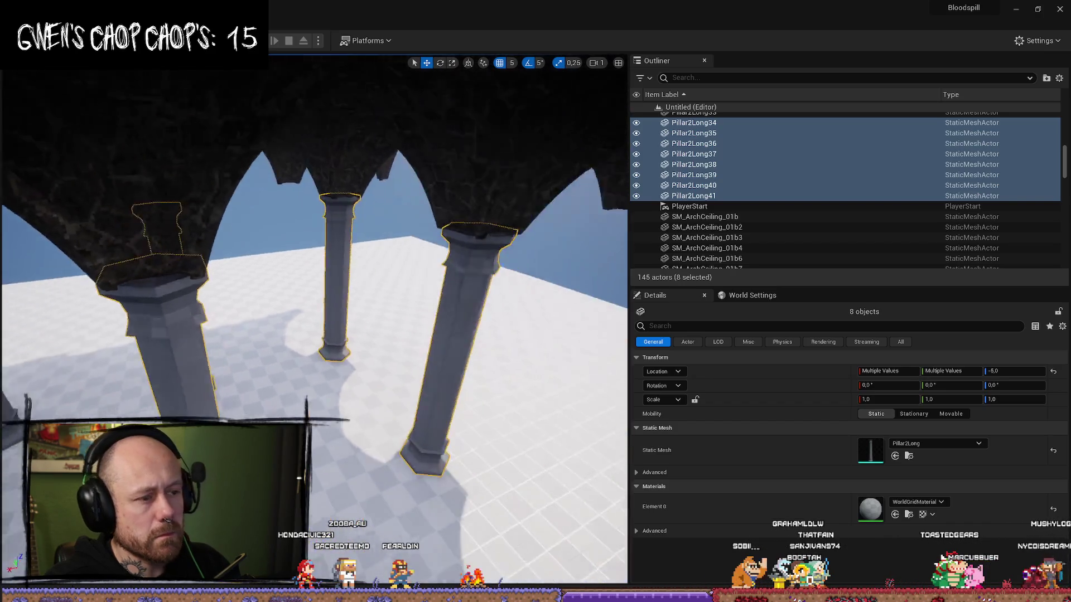
pyautogui.press('s')
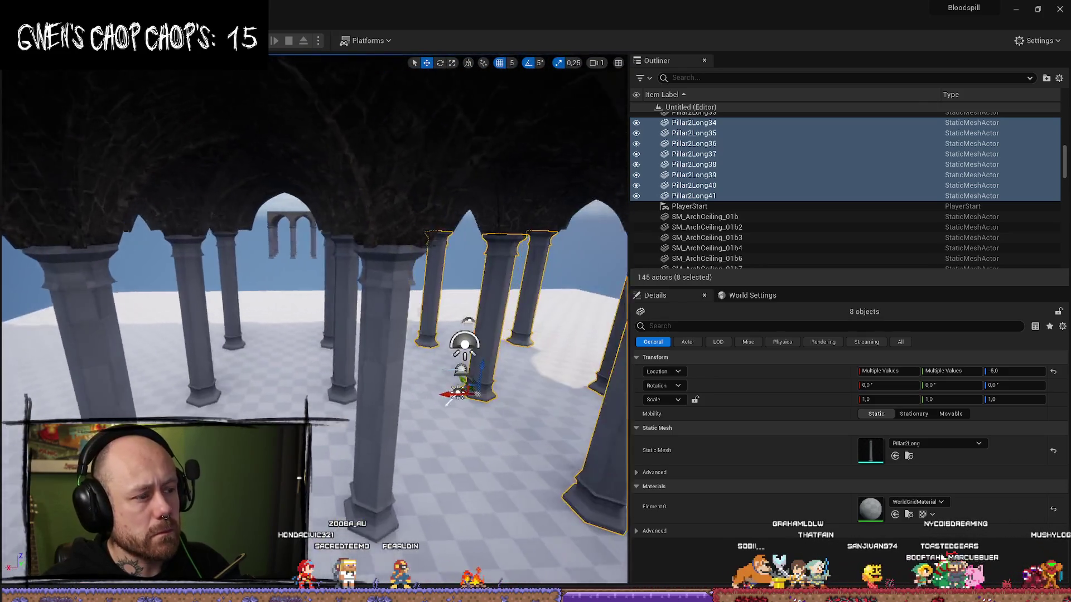
pyautogui.press('s')
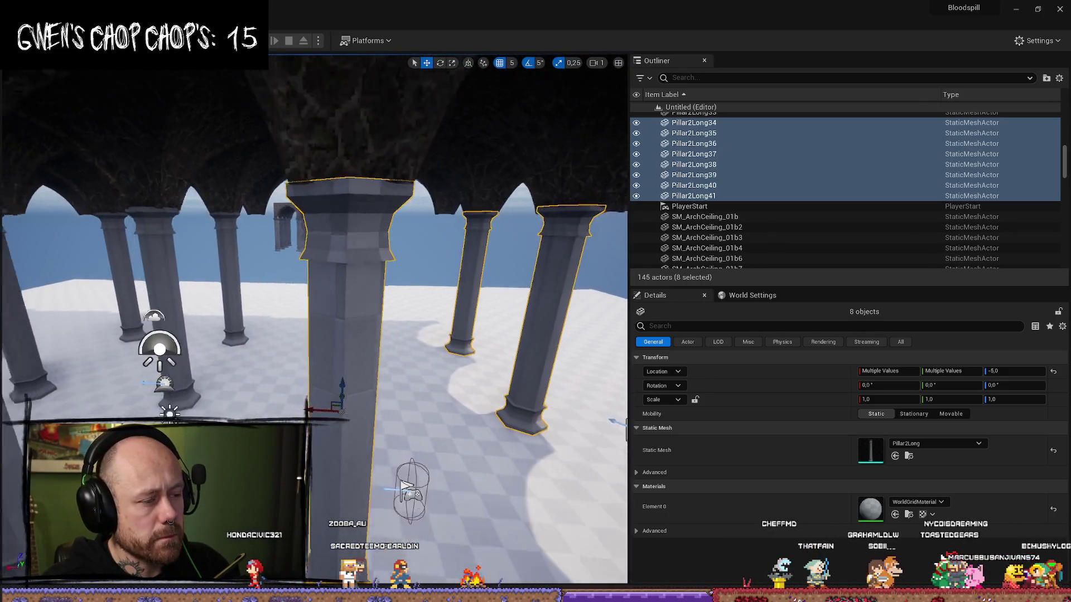
pyautogui.press('w')
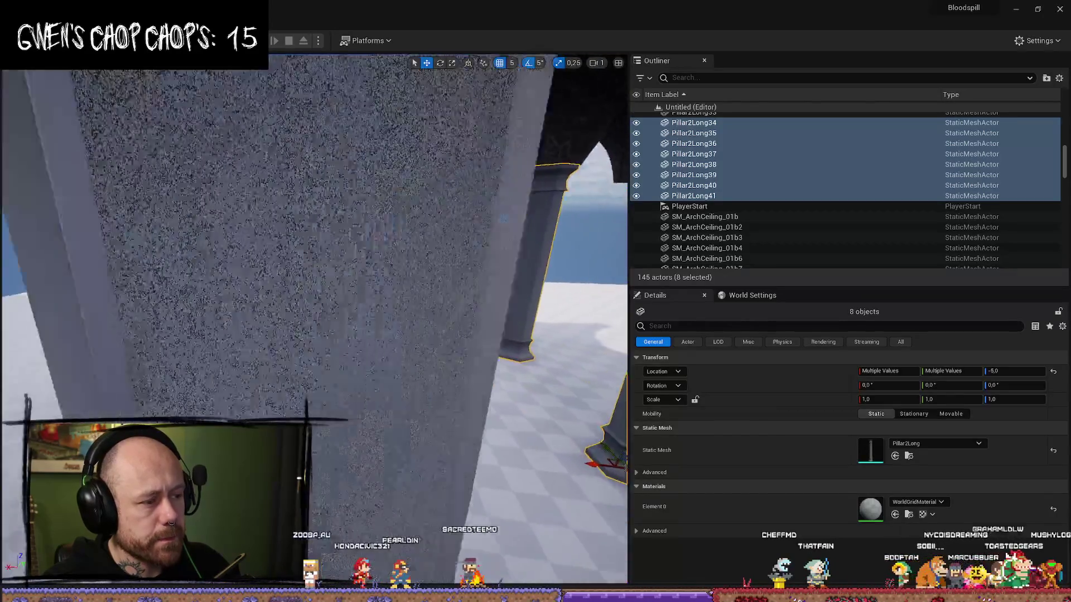
# Step: Duplicate the eight pillars into Pillar2Long42–49 under the next arches, then start a play test
pyautogui.hotkey('ctrl', 'd')
pyautogui.press('w')
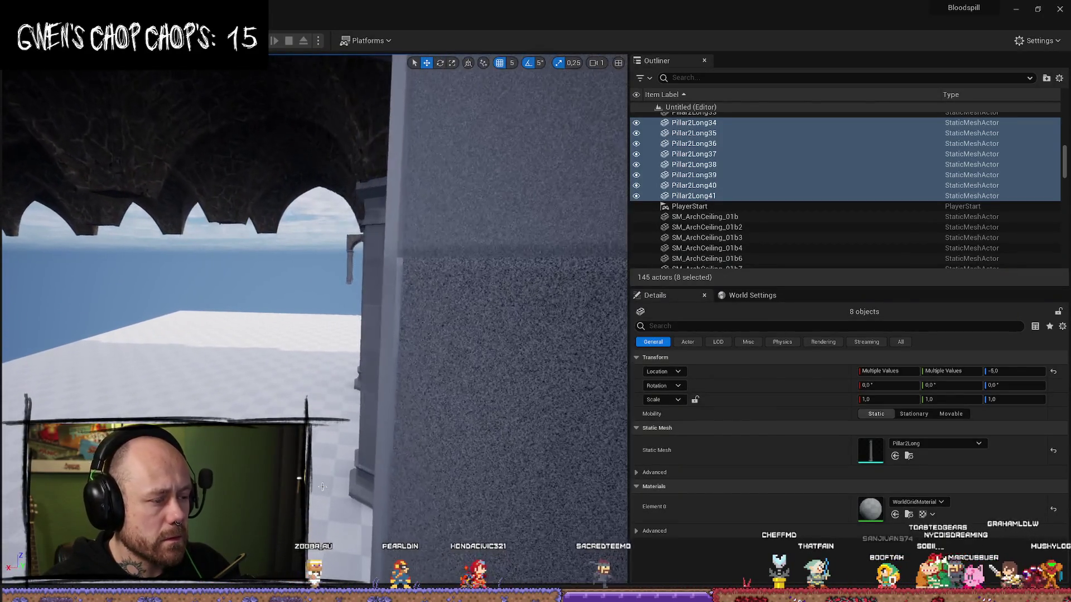
pyautogui.press('s')
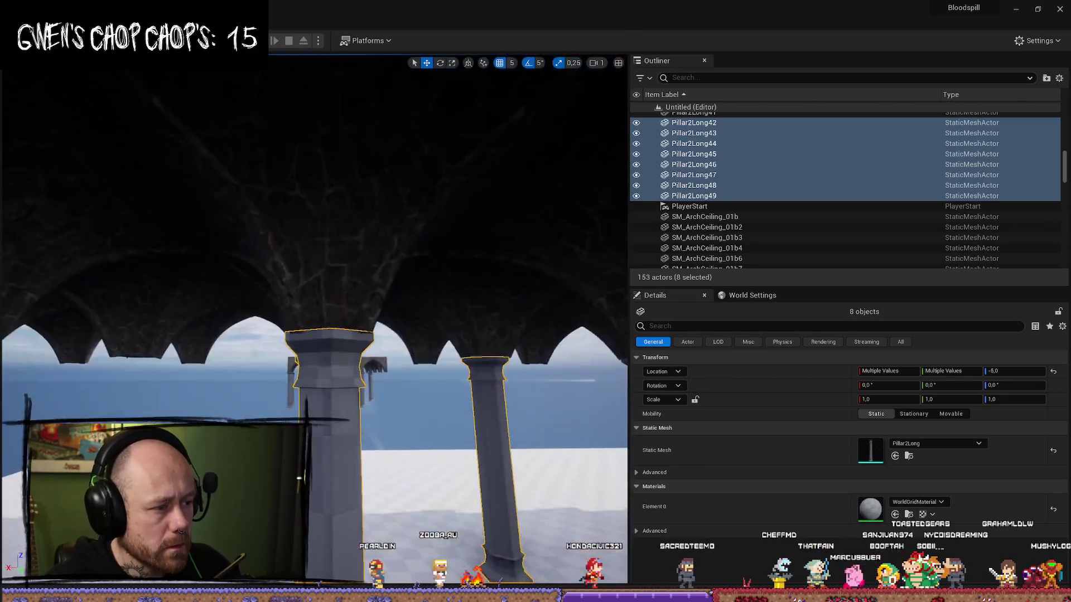
pyautogui.press('s')
pyautogui.scroll(-1, 313, 318)
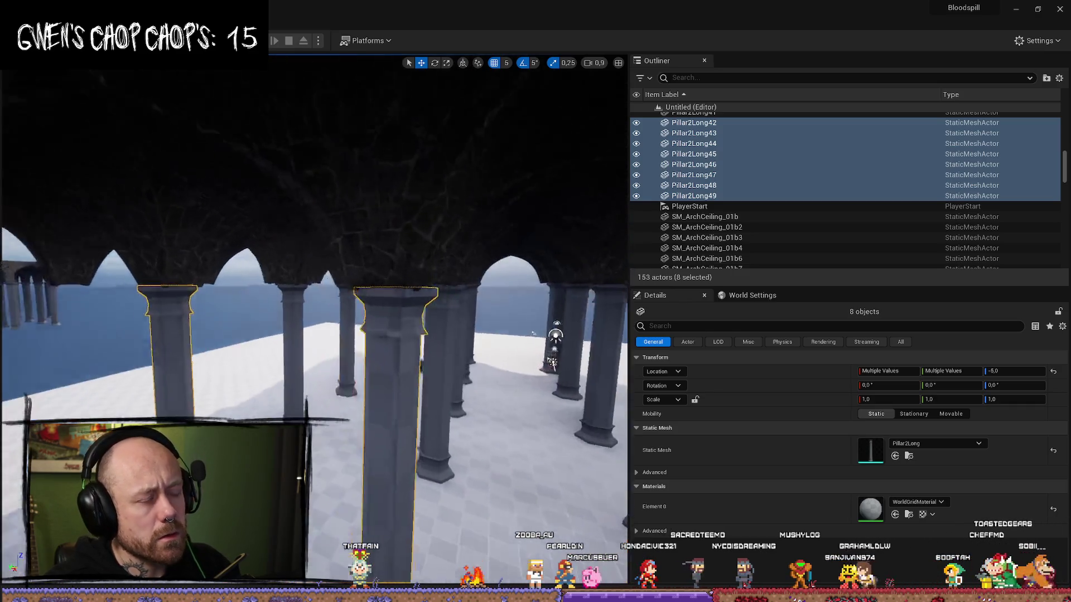
pyautogui.hotkey('alt', 'p')
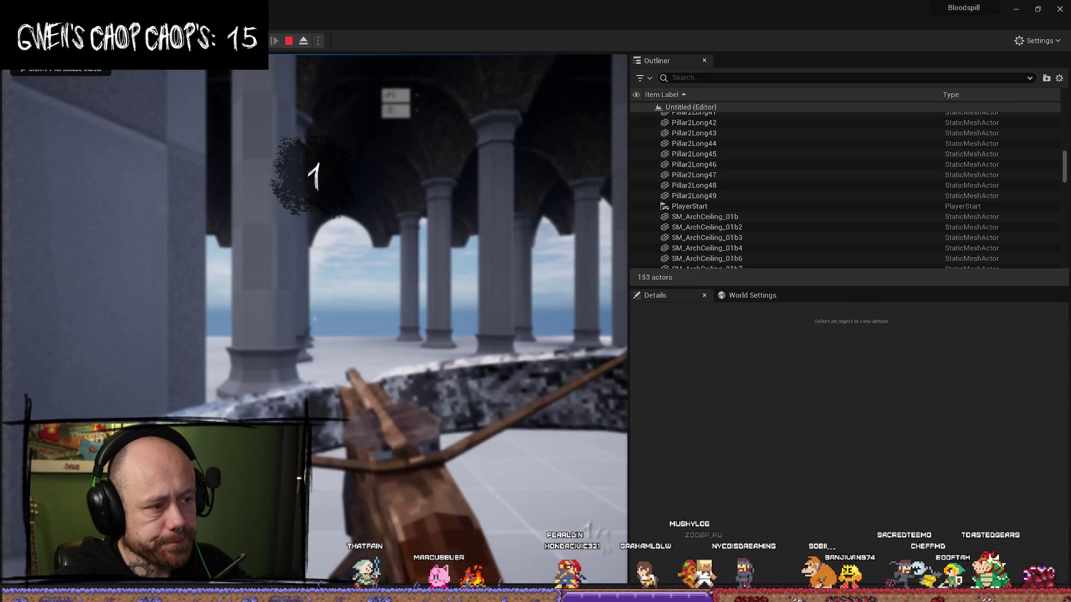
pyautogui.press('w')
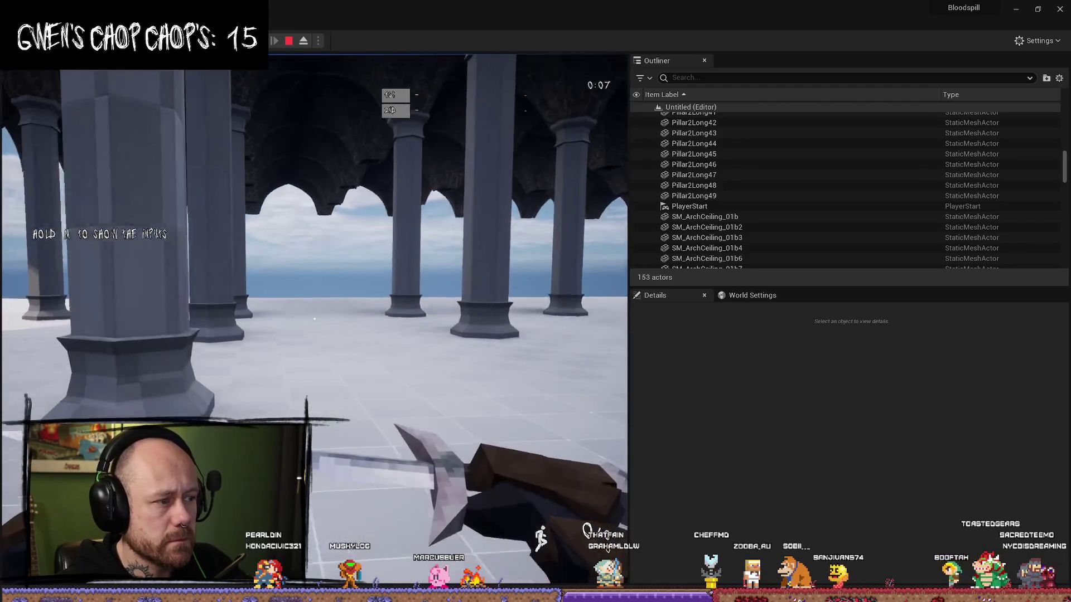
pyautogui.press('w')
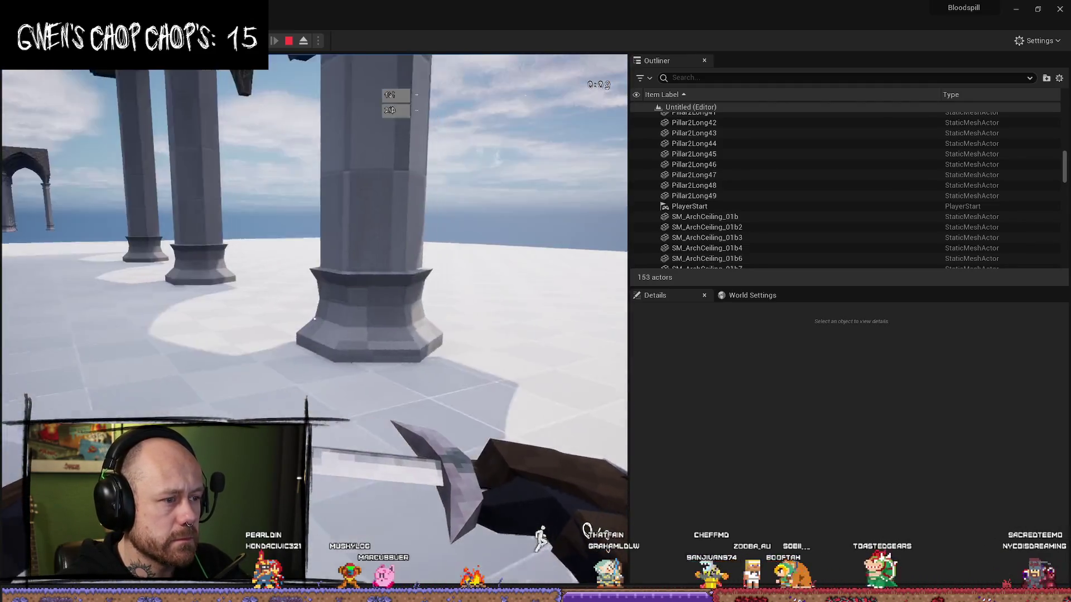
pyautogui.press('w')
pyautogui.press('w')
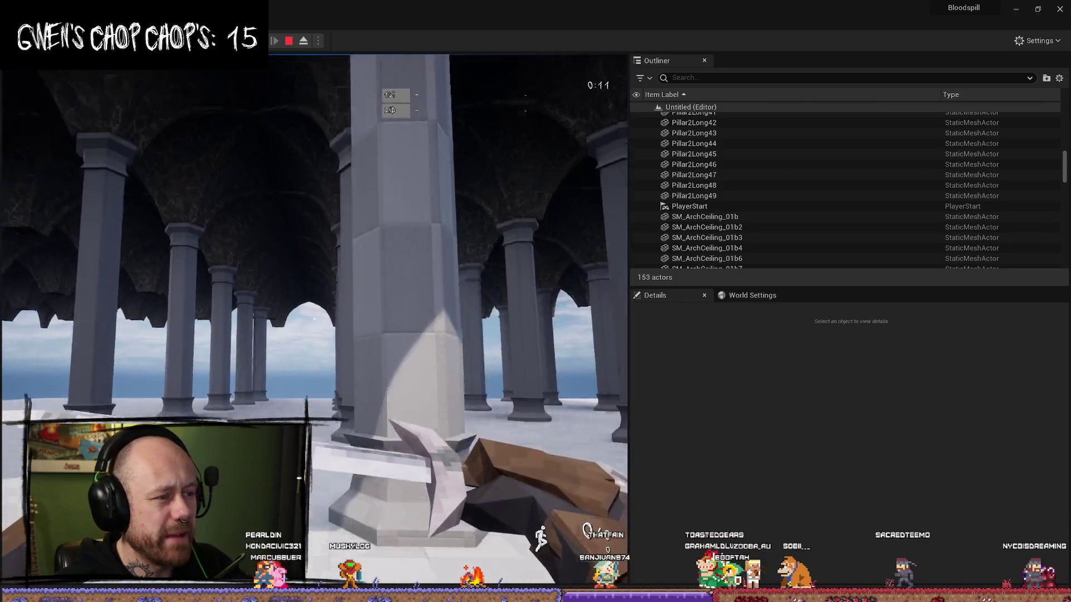
pyautogui.press('w')
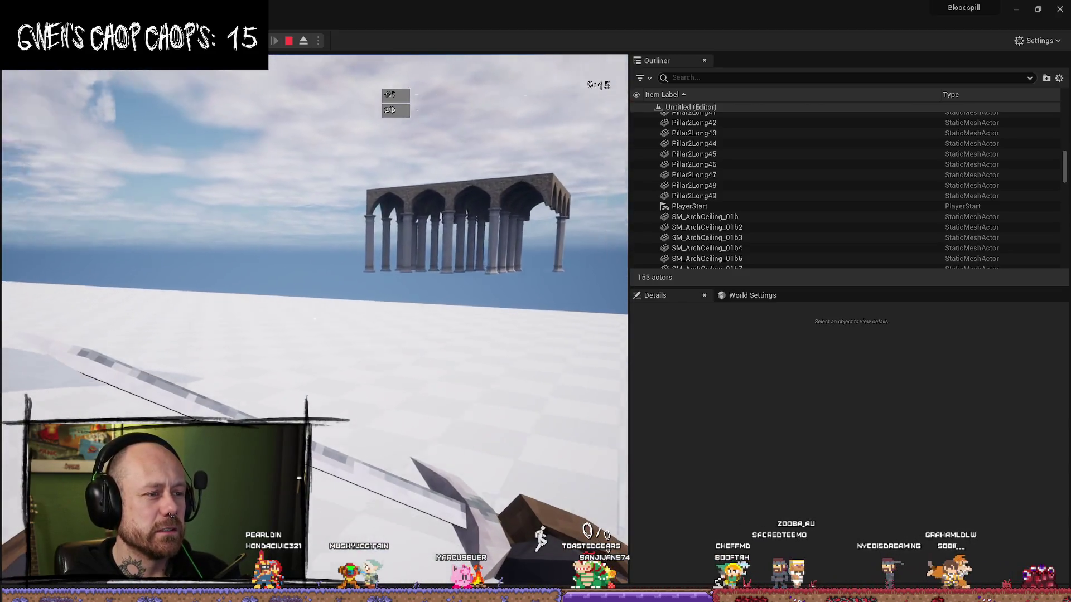
pyautogui.press('Escape')
pyautogui.scroll(2, 320, 402)
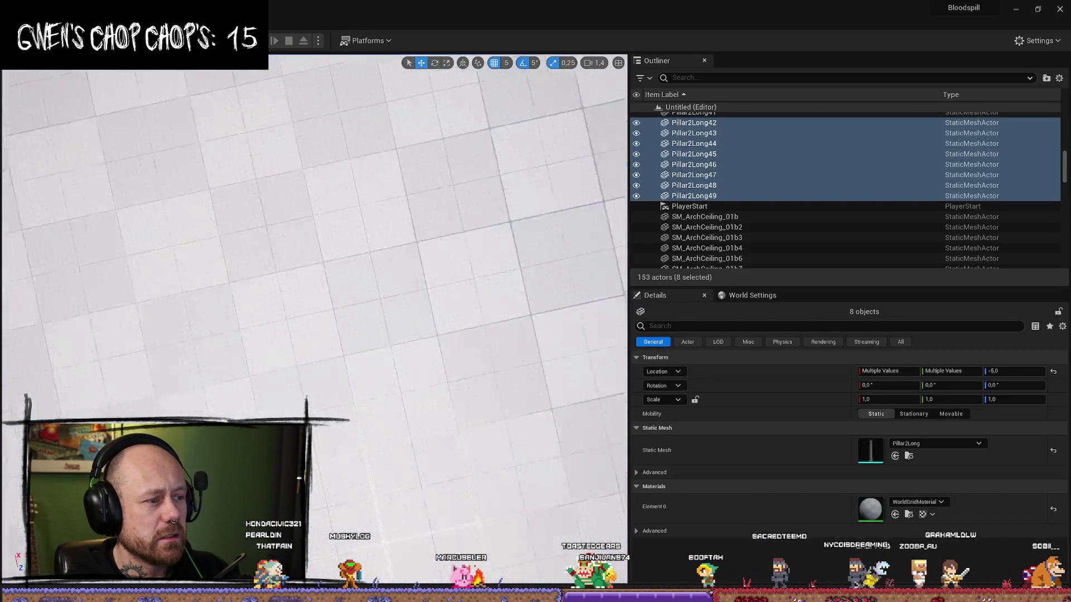
# Step: Select the Floor and start a Play-in-Editor test among the pillars
pyautogui.click(356, 301)
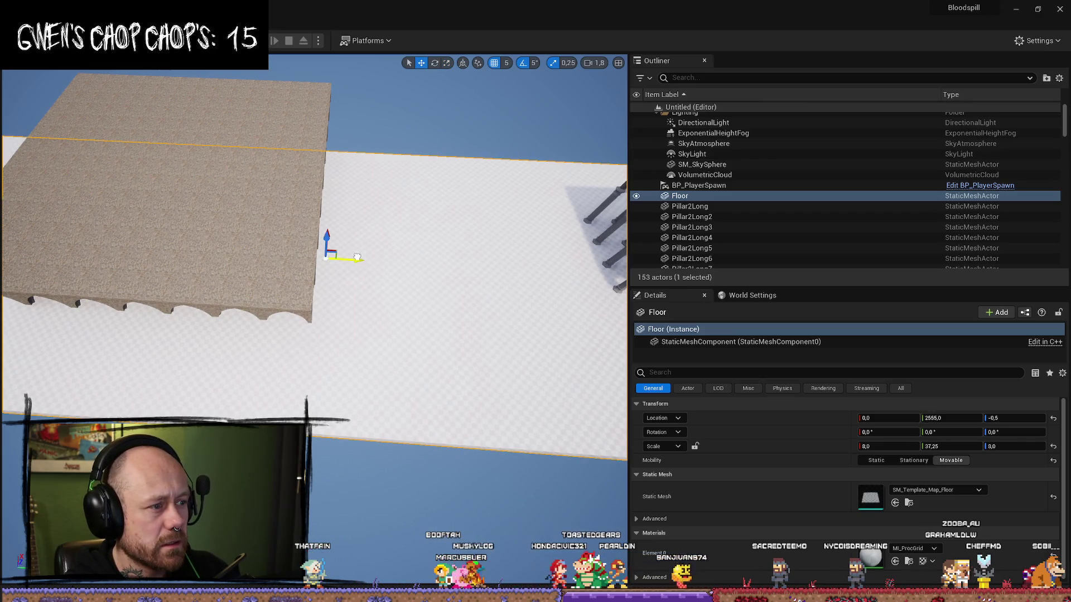
pyautogui.hotkey('alt', 'p')
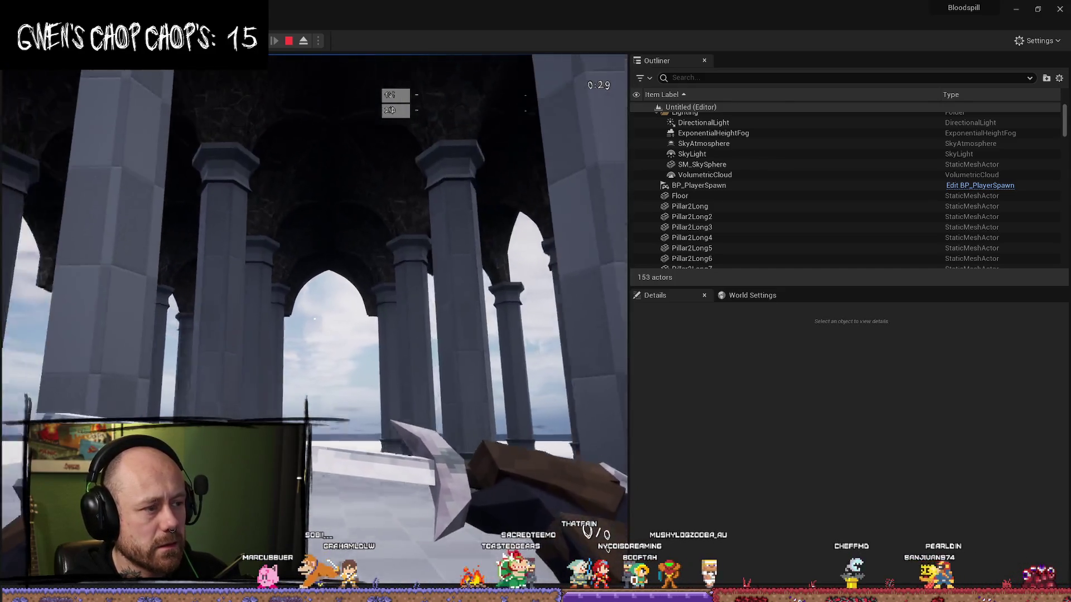
# Step: Stop the running play test and return to the level editor
pyautogui.press('Escape')
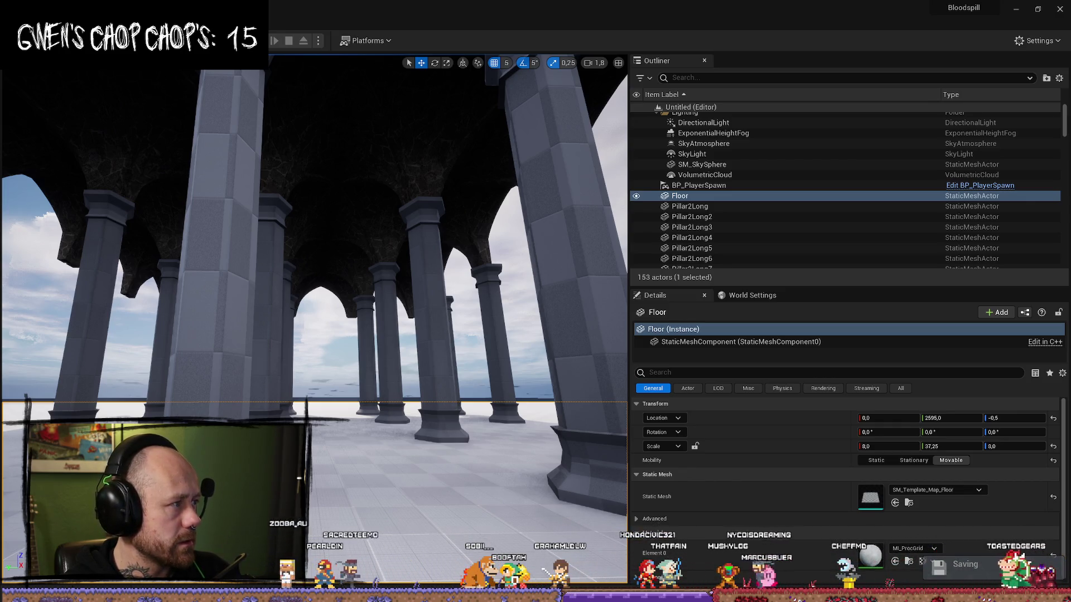
pyautogui.scroll(-2, 266, 303)
pyautogui.moveTo(267, 303); pyautogui.dragTo(267, 303)
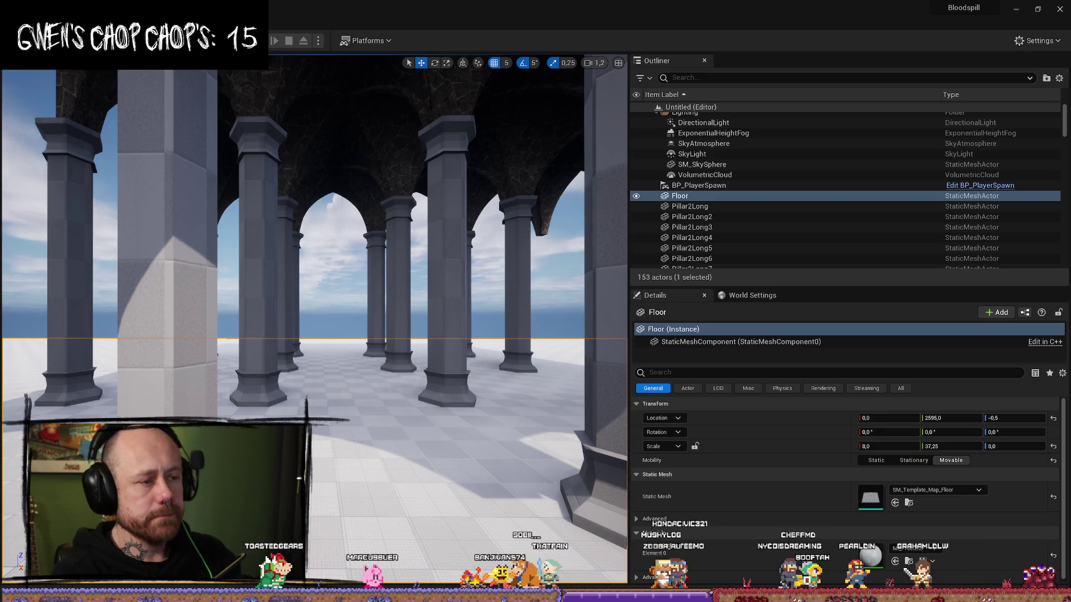
pyautogui.moveTo(351, 290)
pyautogui.mouseDown()
pyautogui.moveTo(278, 290)
pyautogui.moveTo(251, 245)
pyautogui.moveTo(241, 287)
pyautogui.mouseUp()
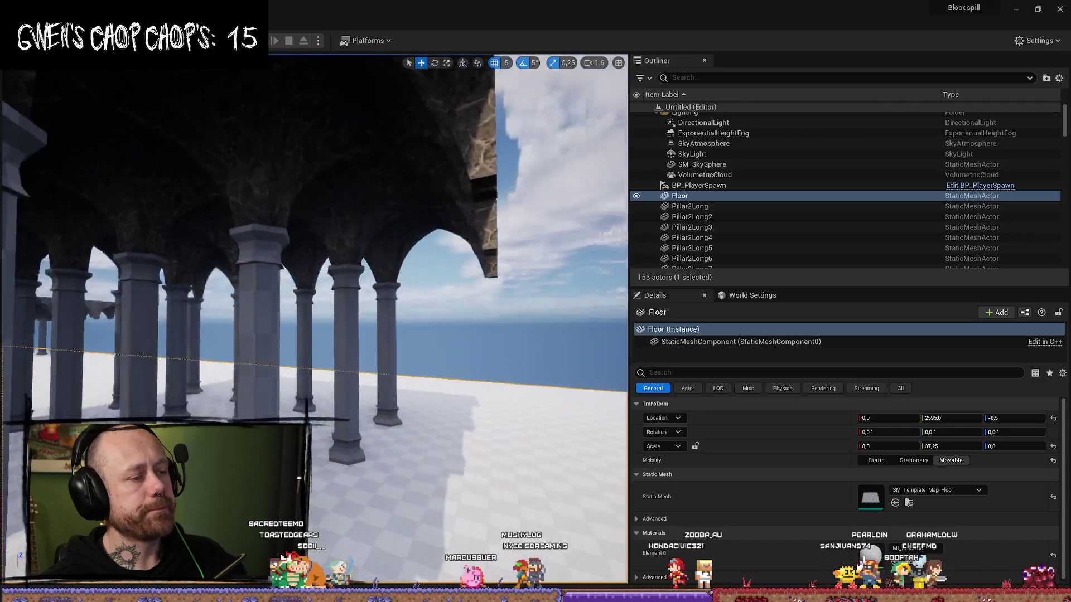
pyautogui.scroll(-3, 312, 279)
pyautogui.moveTo(241, 288); pyautogui.dragTo(245, 289)
pyautogui.scroll(1, 312, 279)
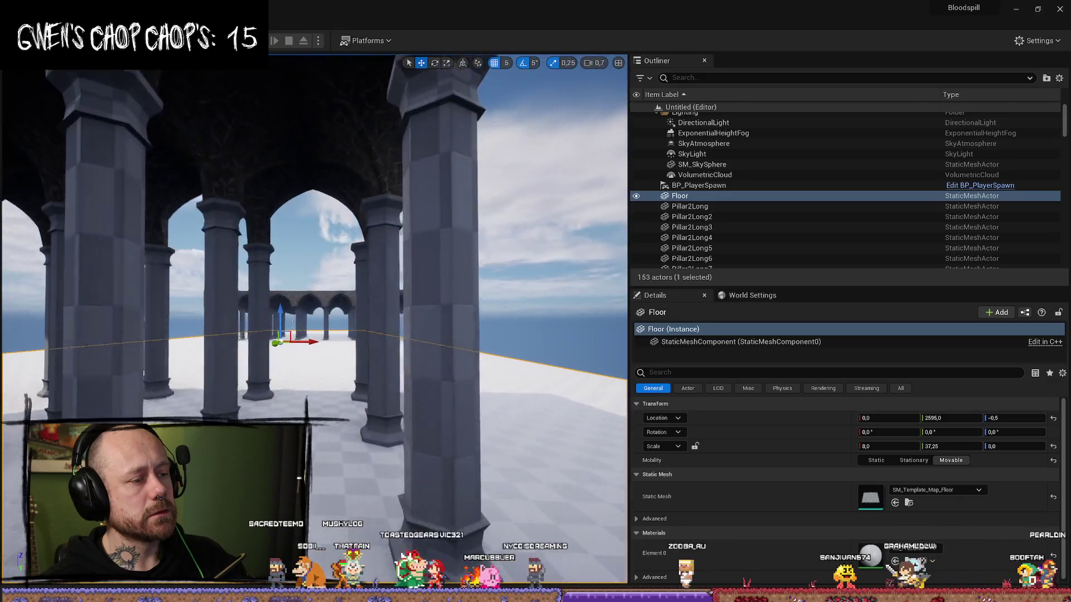
pyautogui.scroll(3, 312, 279)
pyautogui.moveTo(246, 289); pyautogui.dragTo(251, 288)
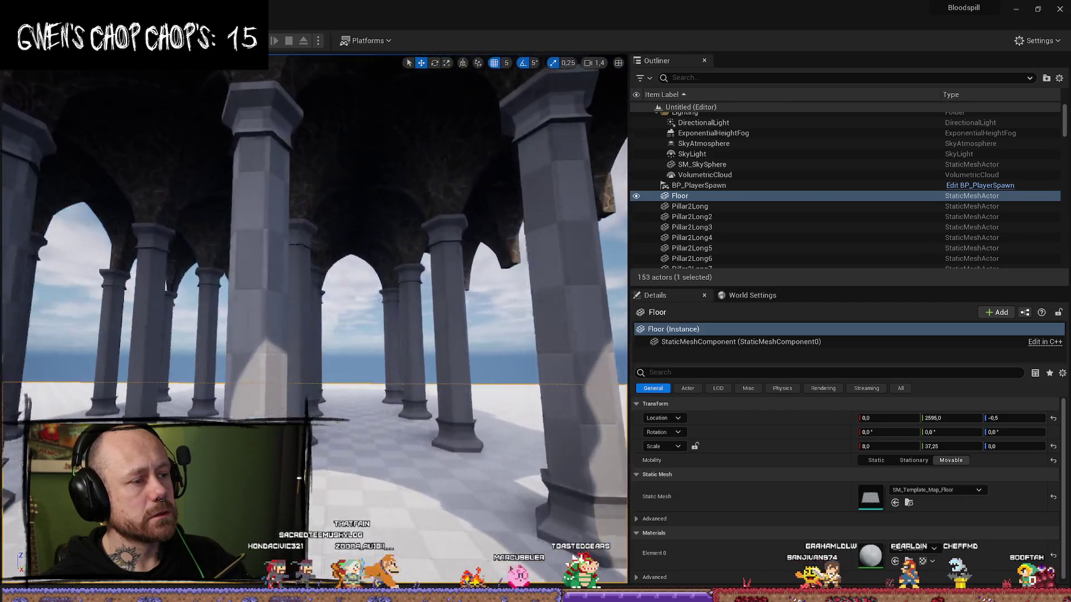
pyautogui.moveTo(251, 287)
pyautogui.mouseDown()
pyautogui.moveTo(260, 297)
pyautogui.moveTo(291, 237)
pyautogui.mouseUp()
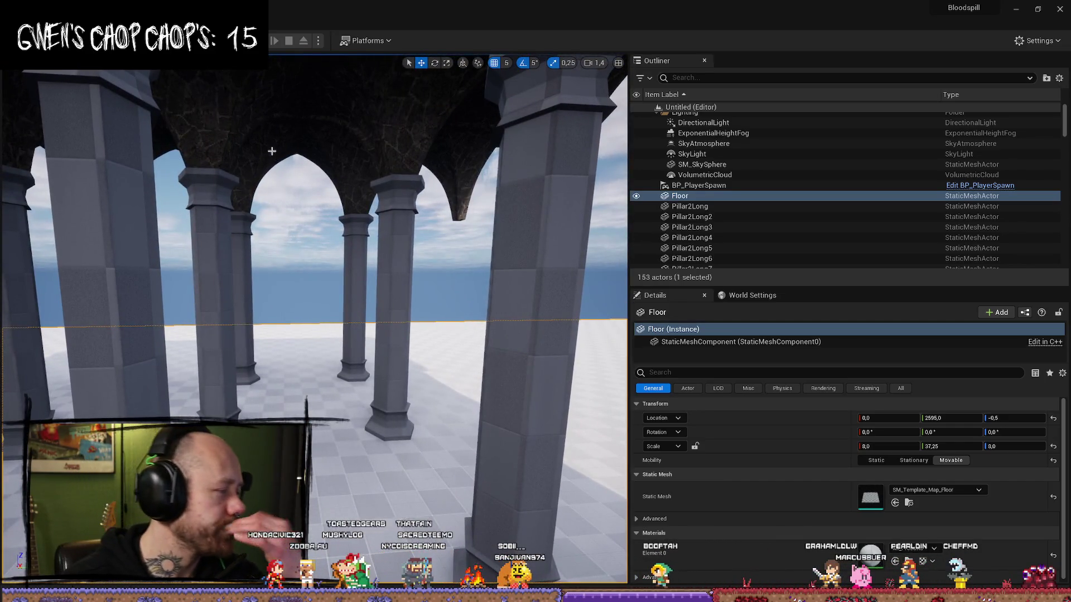
pyautogui.click(25, 22)
# Step: Open Save Current Level As, browse the FPS/Maps/GameModes levels, and move the window
pyautogui.click(101, 146)
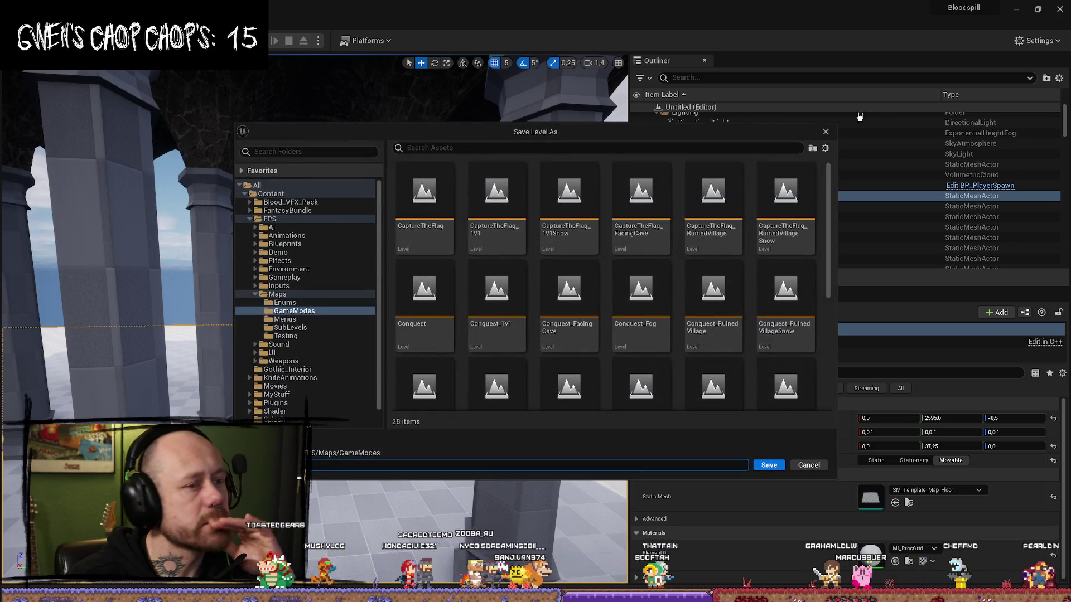
pyautogui.scroll(-1, 565, 330)
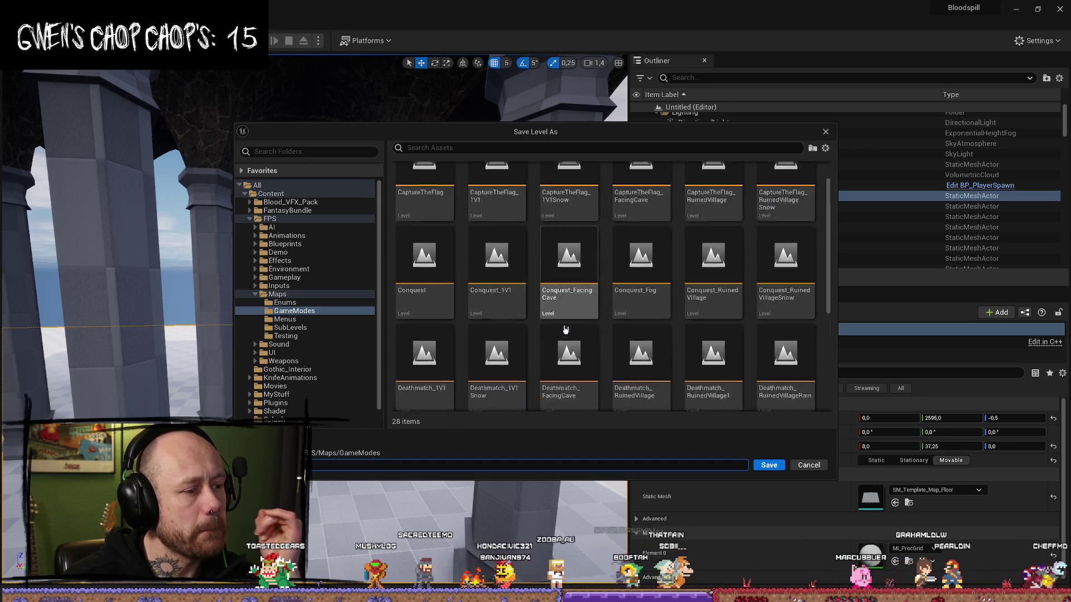
pyautogui.scroll(-3, 565, 329)
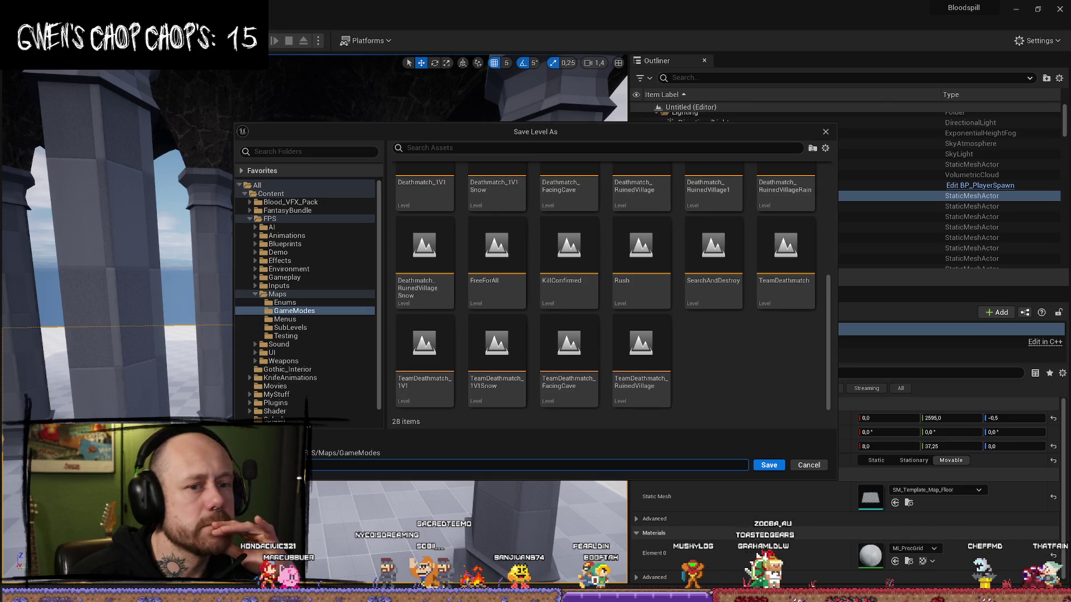
pyautogui.moveTo(603, 132)
pyautogui.mouseDown()
pyautogui.moveTo(390, 171)
pyautogui.moveTo(545, 170)
pyautogui.moveTo(552, 160)
pyautogui.mouseUp()
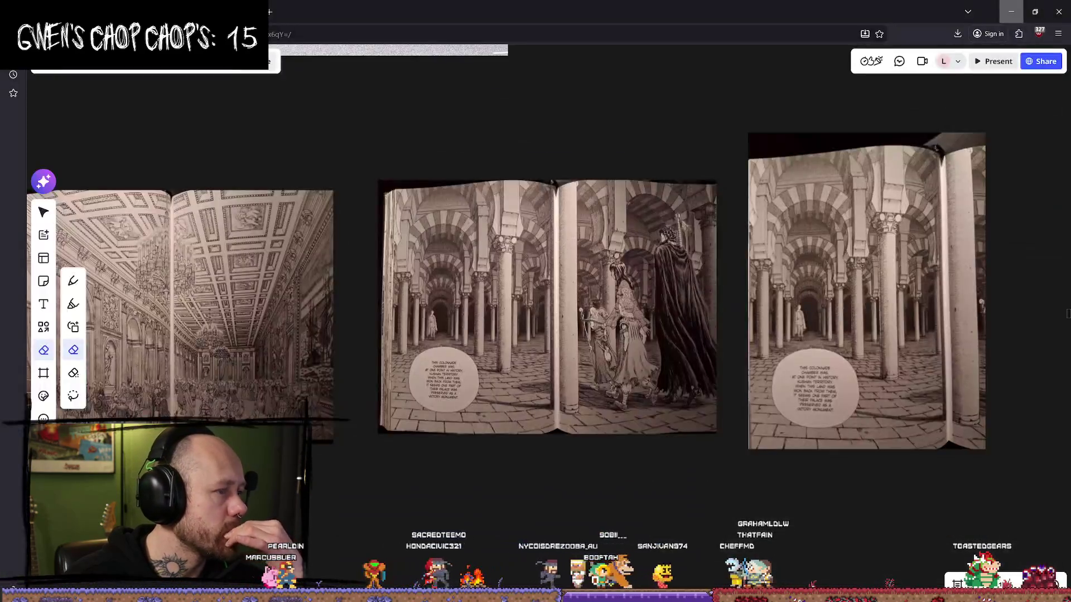
pyautogui.click(277, 13)
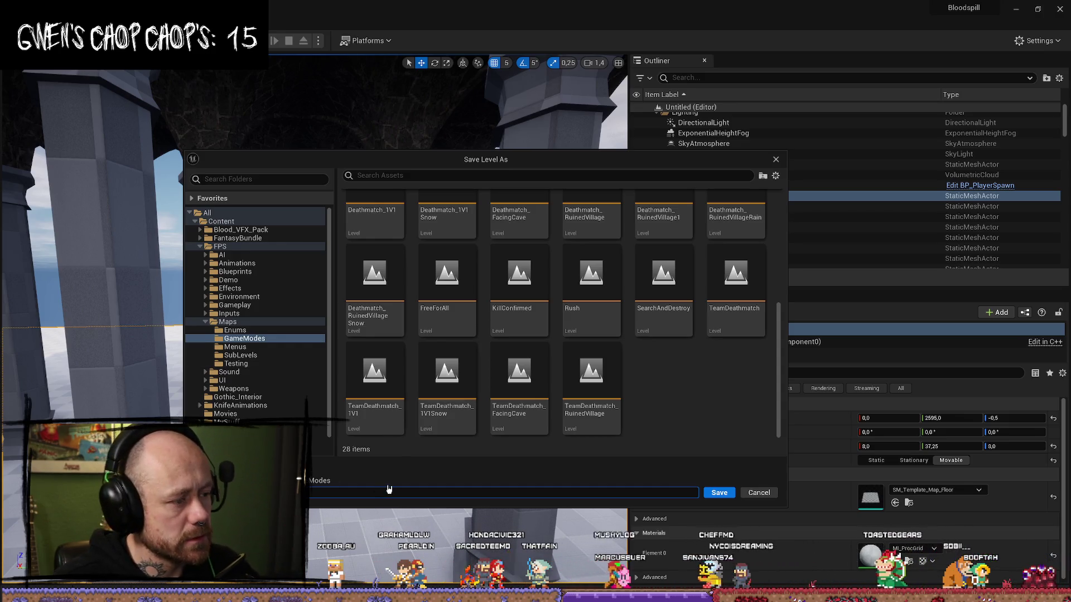
# Step: Save the level as Pillars and browse the Content Drawer's Content folder
pyautogui.click(719, 494)
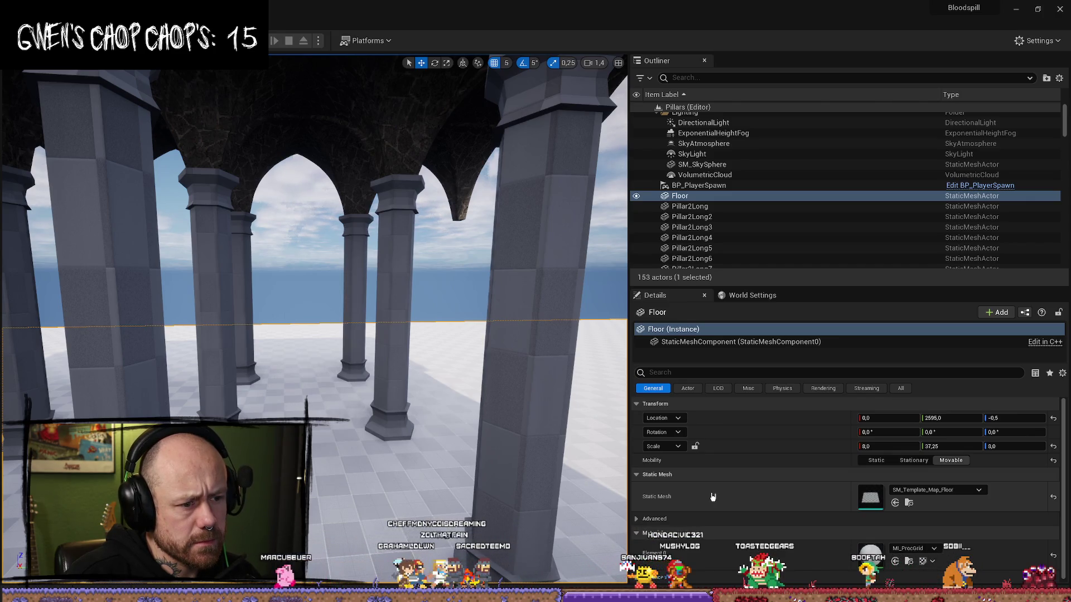
pyautogui.hotkey('ctrl', 'space')
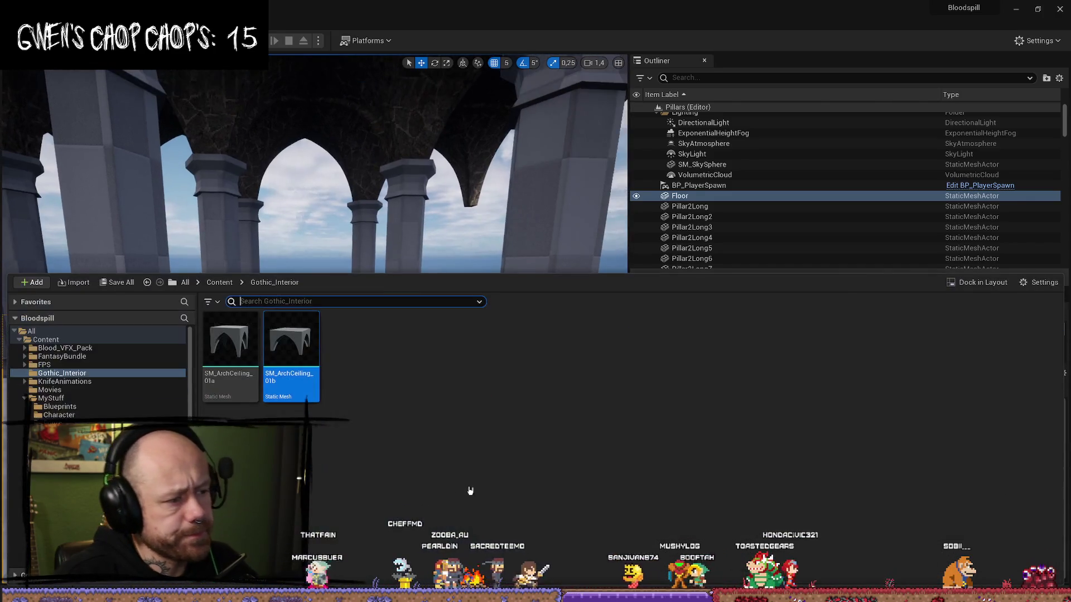
pyautogui.click(25, 399)
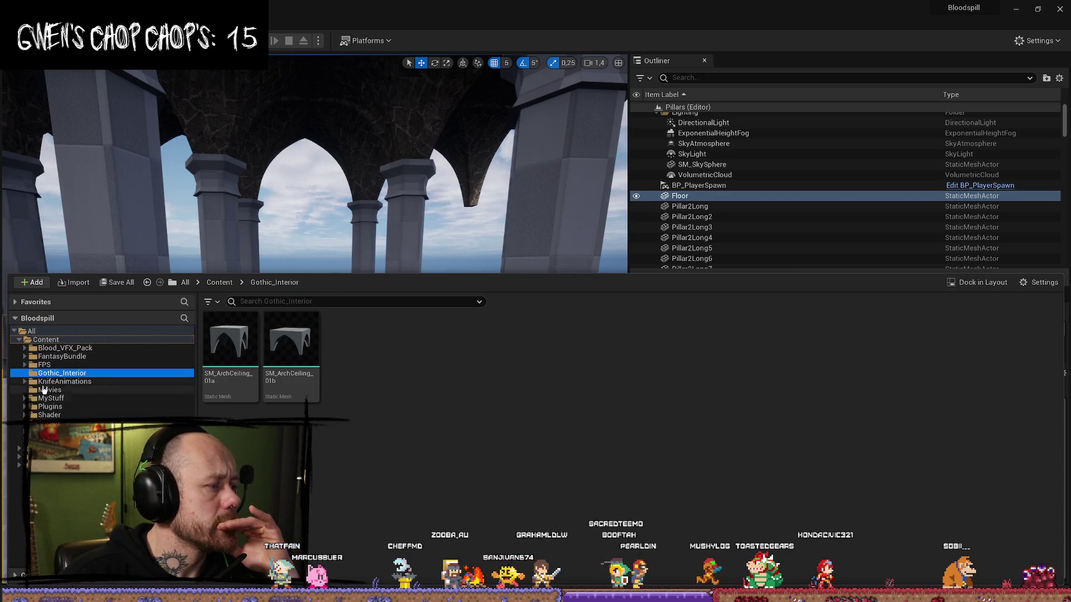
pyautogui.press('Up')
pyautogui.press('Up')
pyautogui.press('Up')
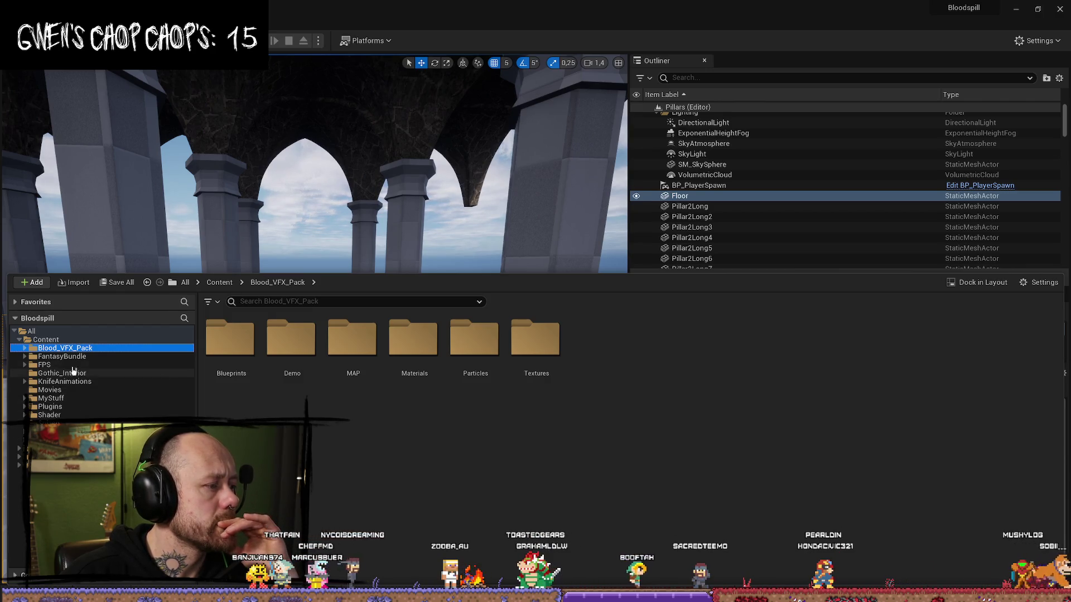
pyautogui.click(50, 340)
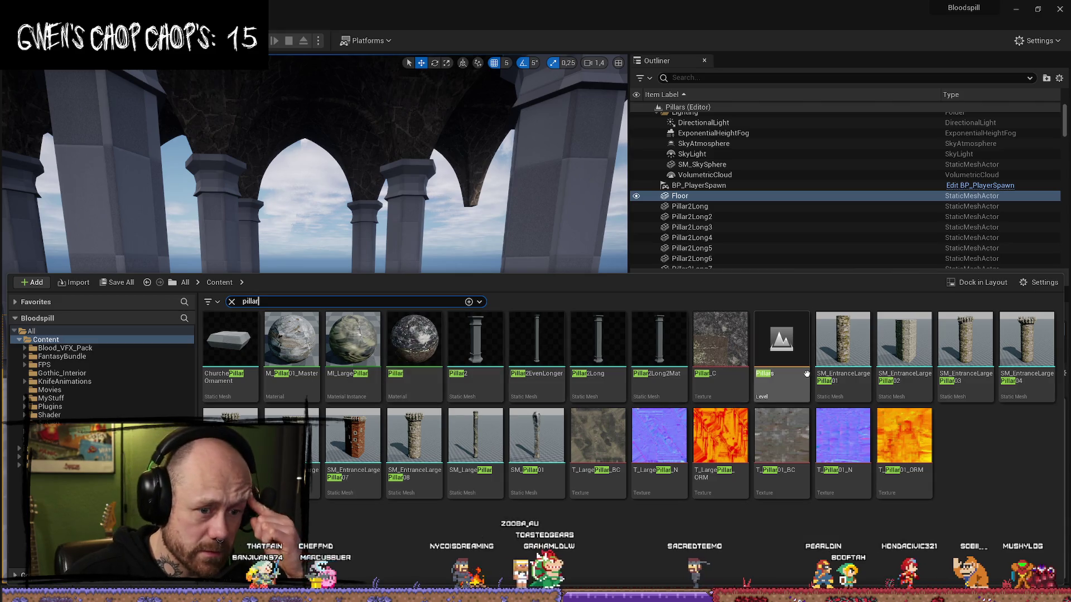
# Step: Show the Pillars level asset in Folder View
pyautogui.click(781, 345)
pyautogui.rightClick(796, 351)
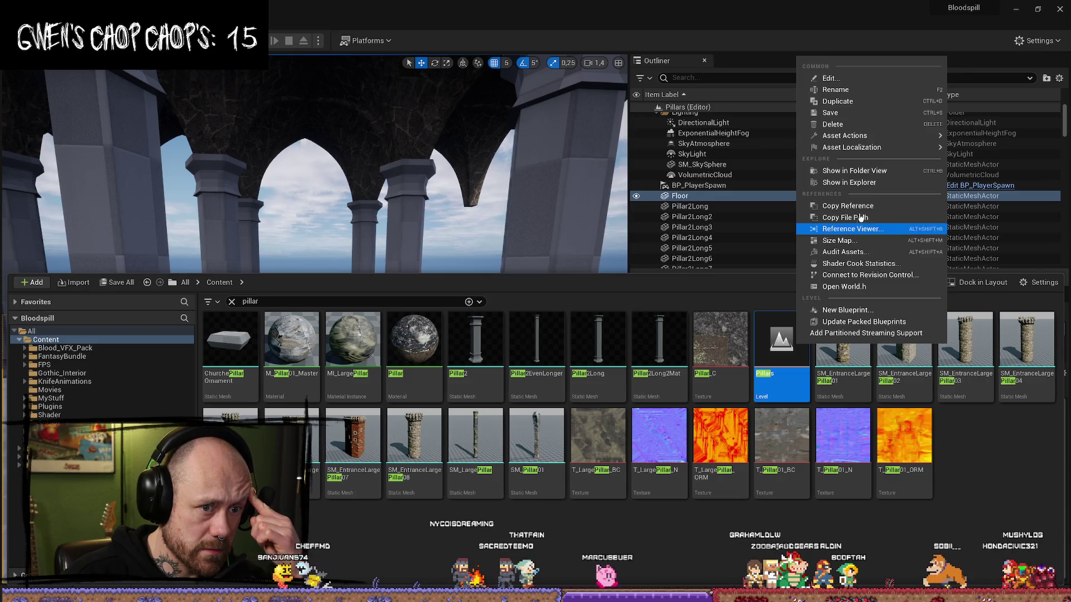
pyautogui.click(868, 182)
pyautogui.rightClick(786, 353)
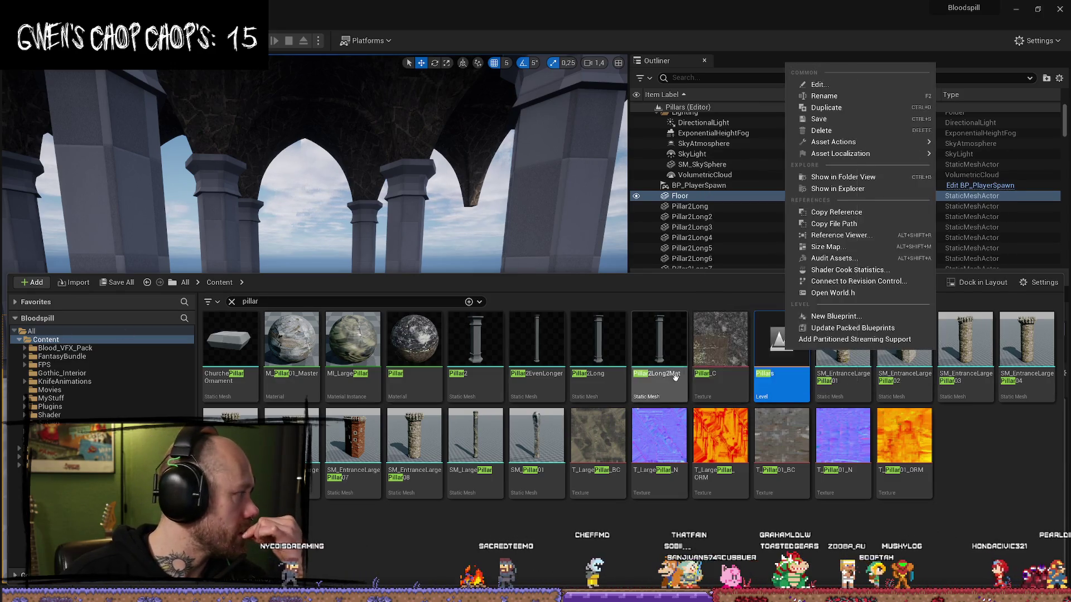
pyautogui.click(778, 350)
pyautogui.rightClick(776, 349)
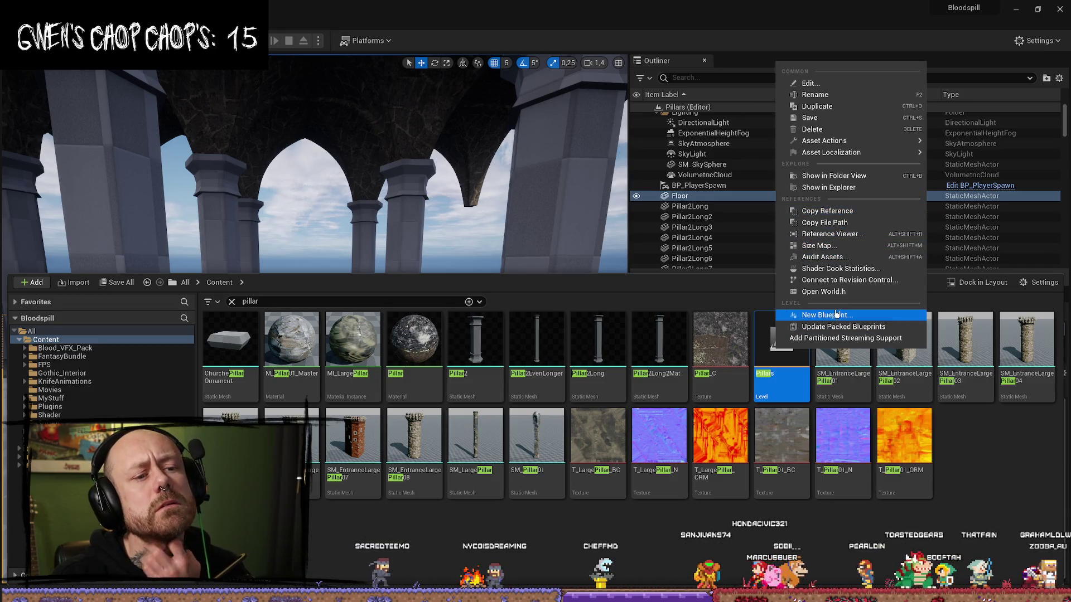
pyautogui.click(835, 176)
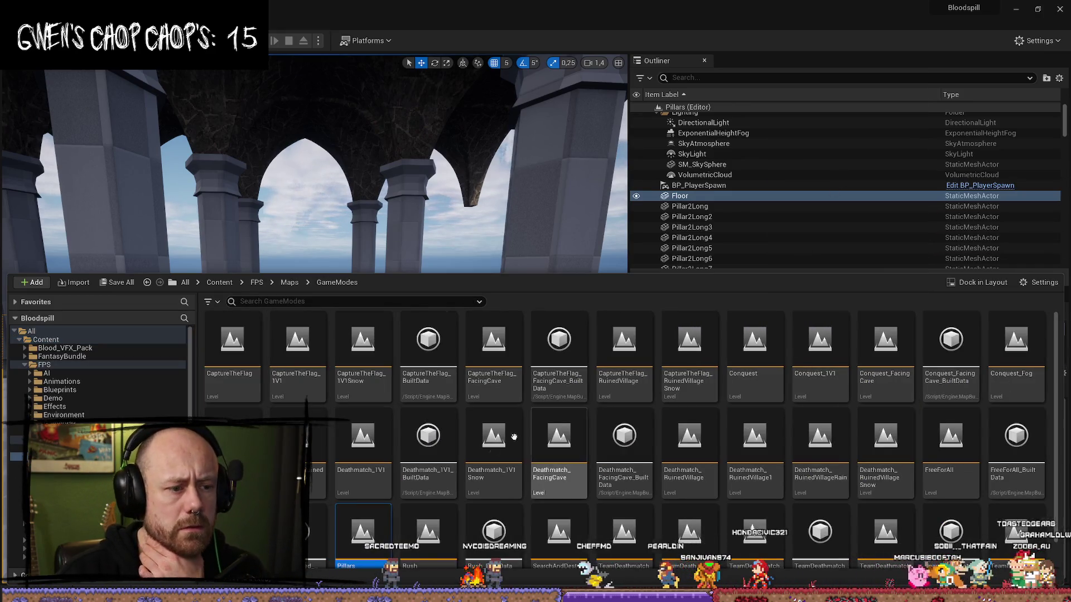
# Step: Rename the Pillars level to Deathmatch_Pillars
pyautogui.rightClick(364, 520)
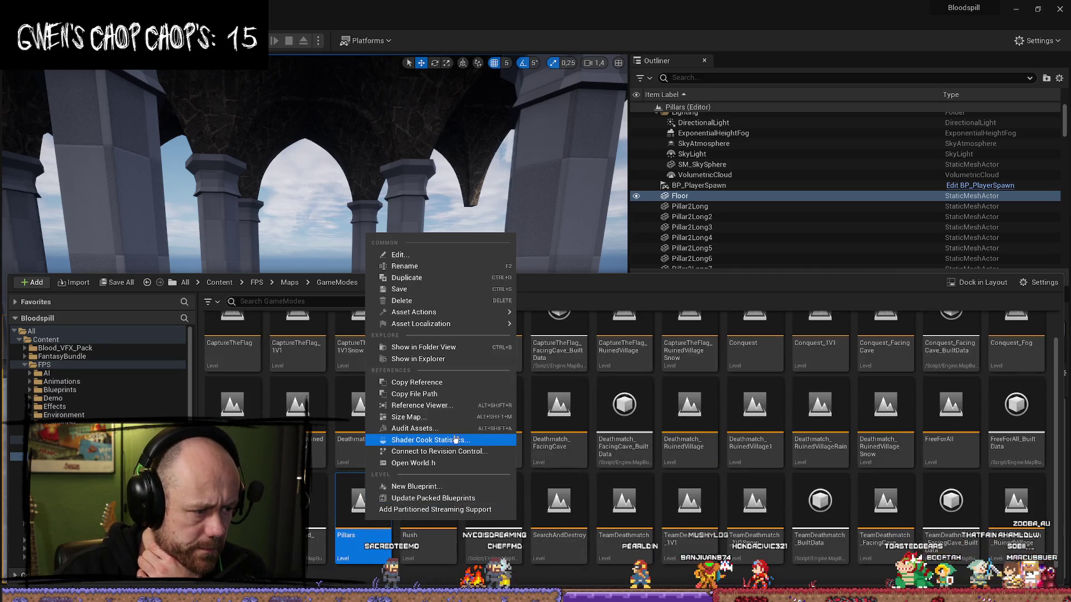
pyautogui.click(434, 269)
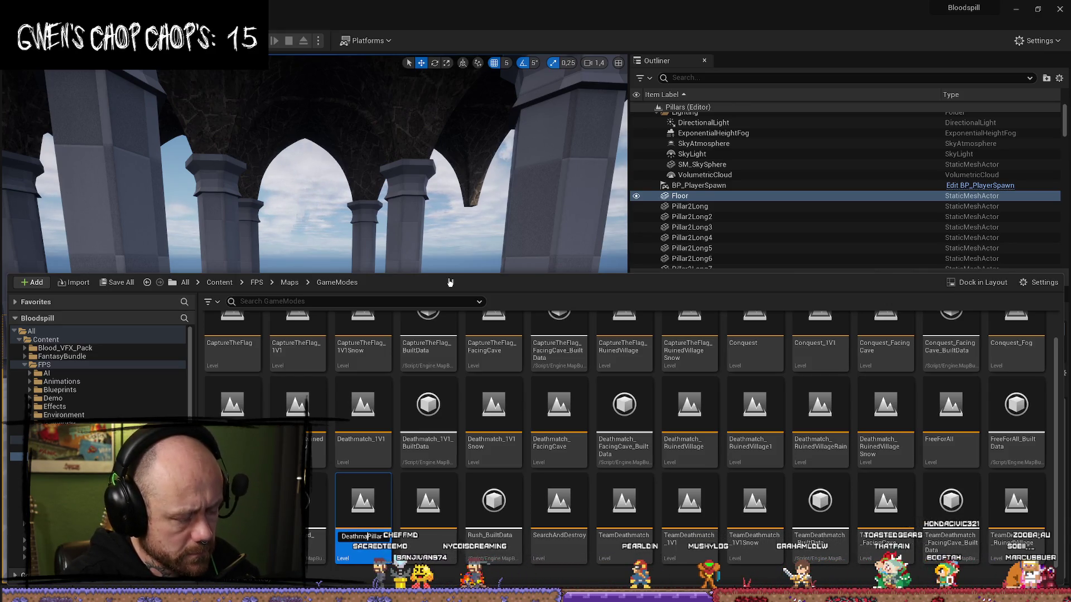
pyautogui.write('tch_')
pyautogui.press('Return')
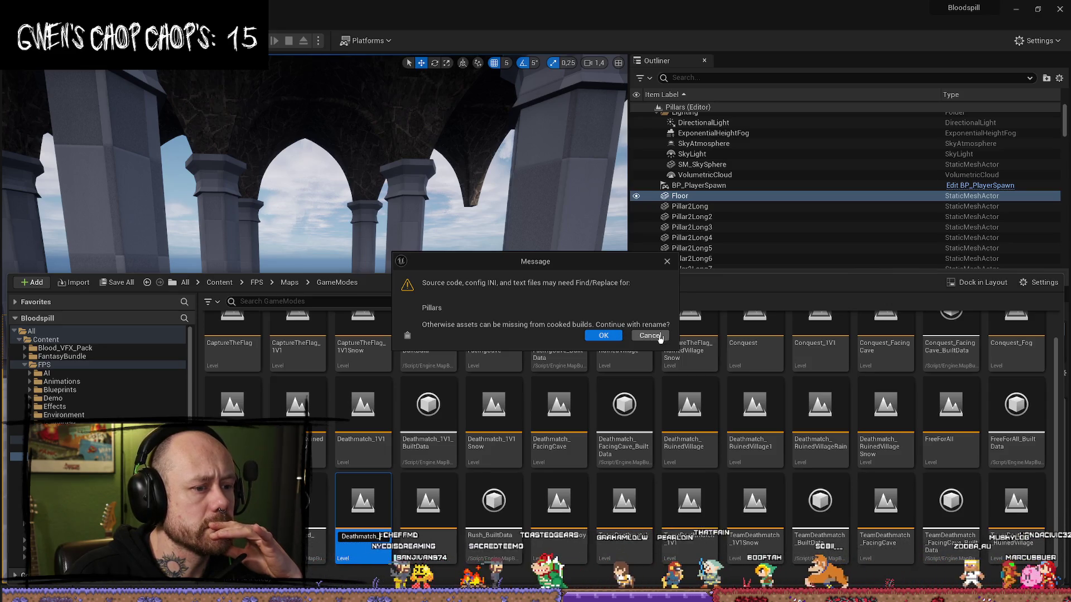
pyautogui.click(603, 336)
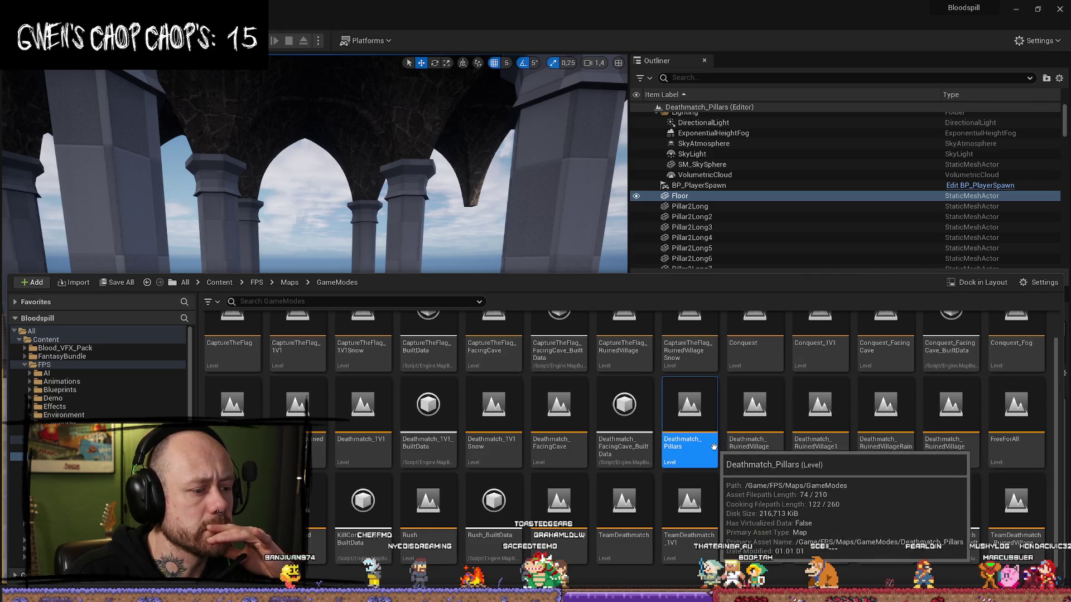
# Step: Rename Deathmatch_Pillars again, to 'fucked', and confirm
pyautogui.hotkey('ctrl', 'space')
pyautogui.moveTo(312, 223); pyautogui.dragTo(312, 279)
pyautogui.press('f')
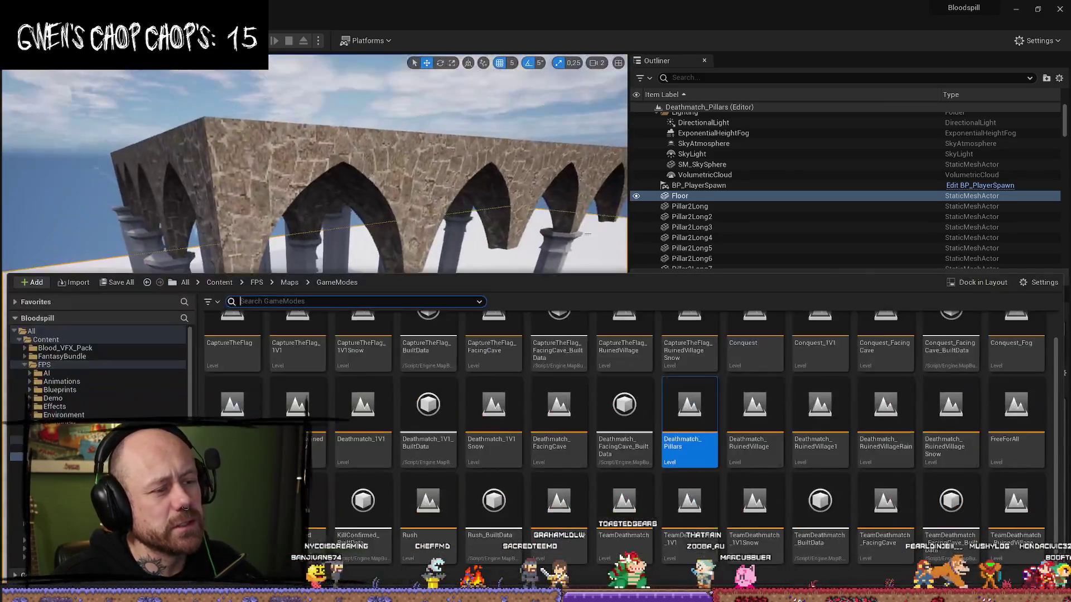
pyautogui.hotkey('ctrl', 'space')
pyautogui.rightClick(697, 401)
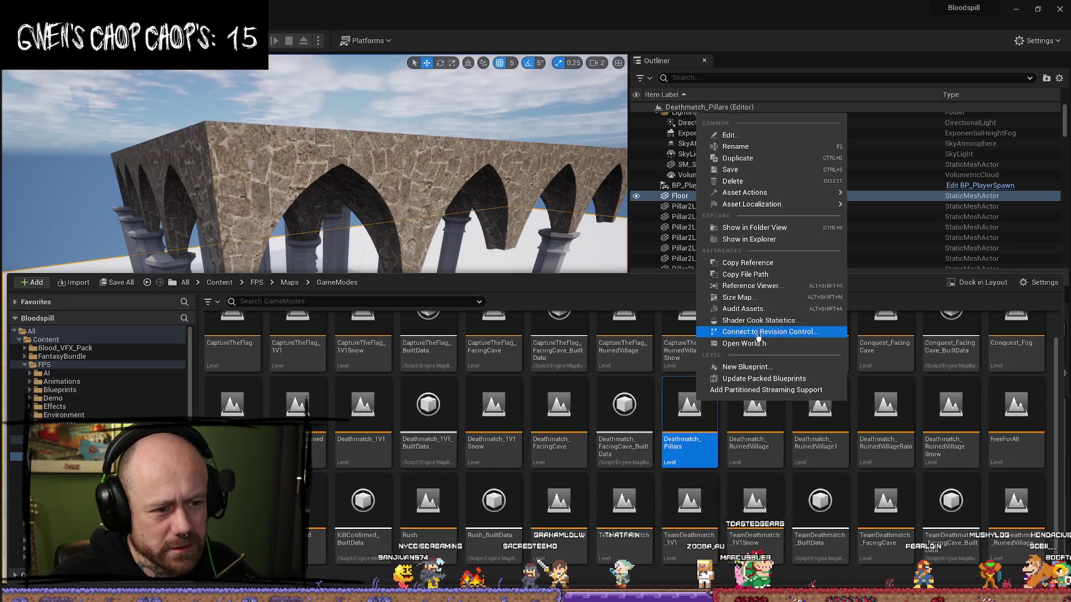
pyautogui.click(767, 151)
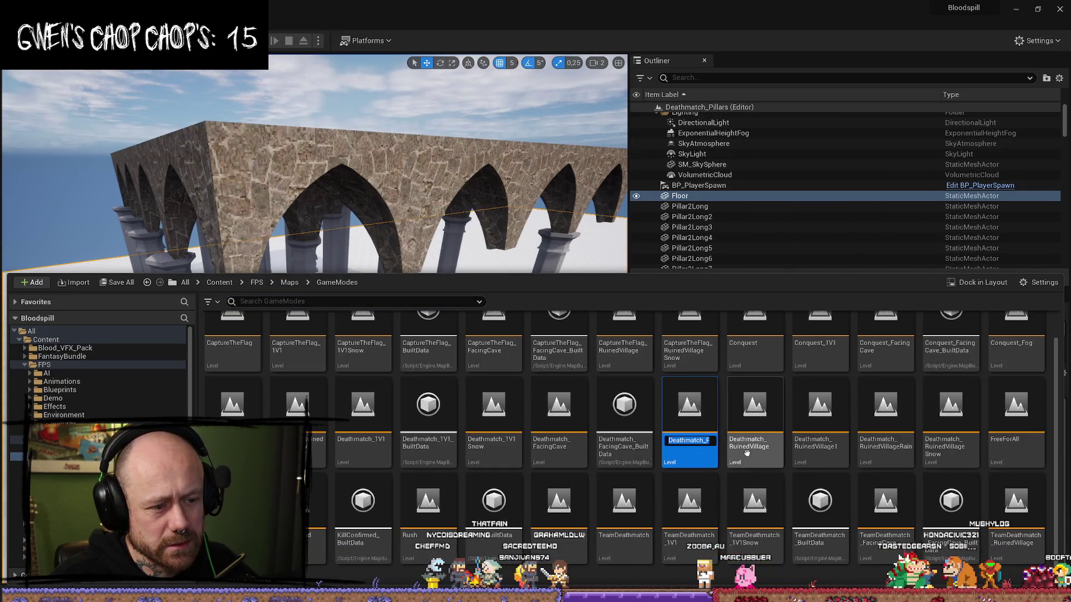
pyautogui.write('fucked')
pyautogui.press('Return')
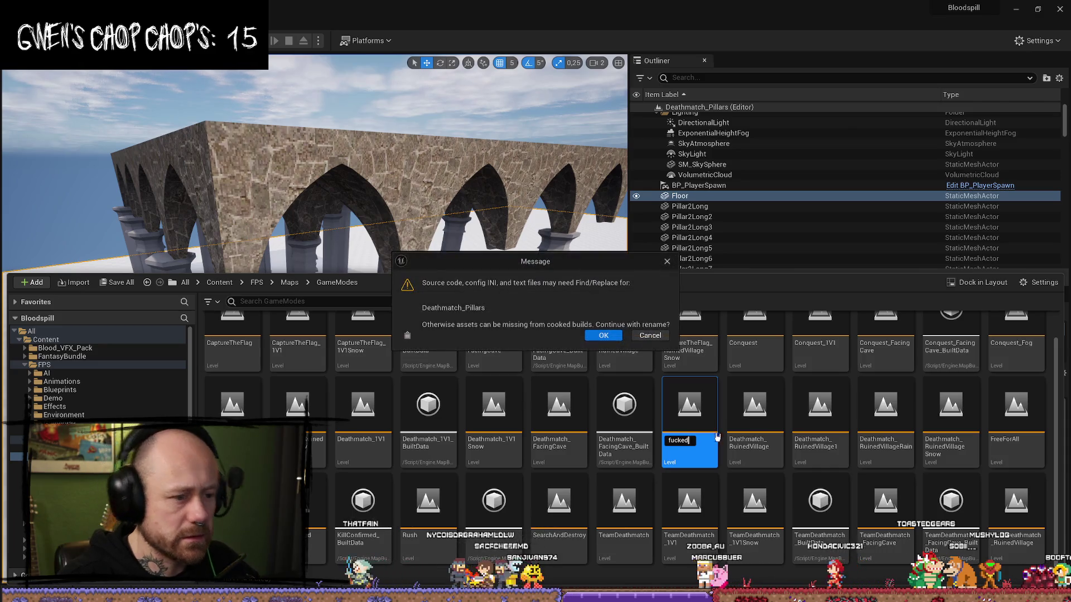
pyautogui.click(604, 336)
pyautogui.click(418, 186)
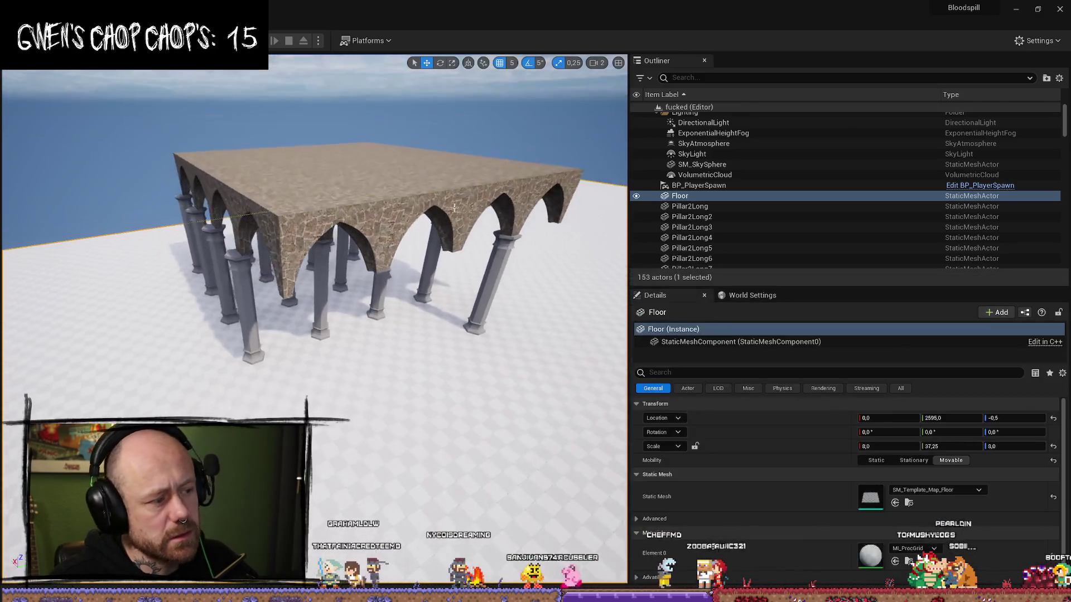
# Step: Select the Floor actor and frame it in the top-down view, centring the structure
pyautogui.moveTo(432, 177)
pyautogui.mouseDown()
pyautogui.moveTo(424, 251)
pyautogui.moveTo(436, 186)
pyautogui.mouseUp()
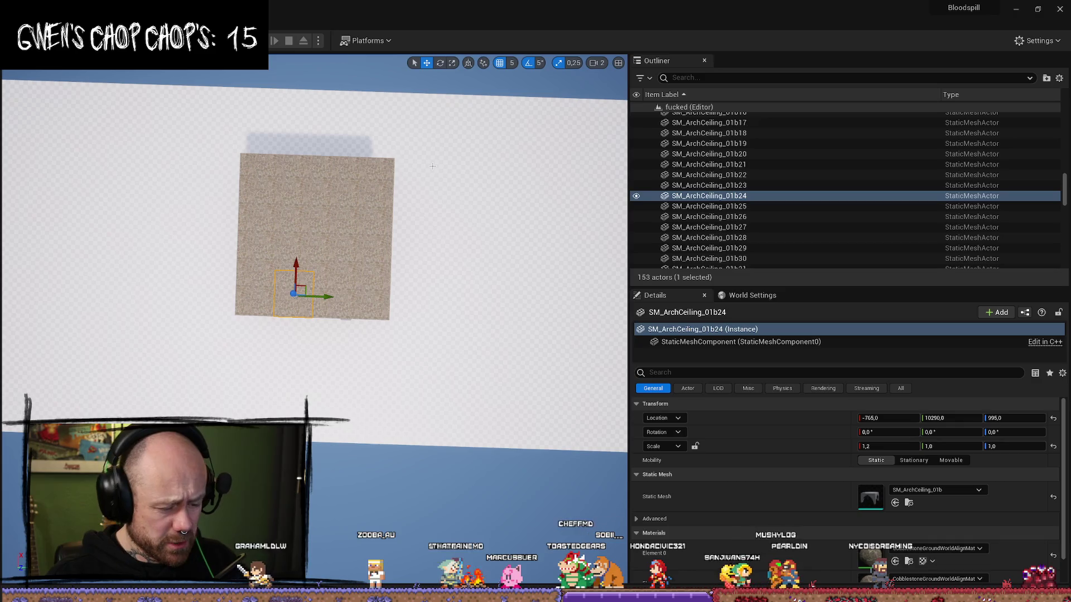
pyautogui.click(465, 250)
pyautogui.press('f')
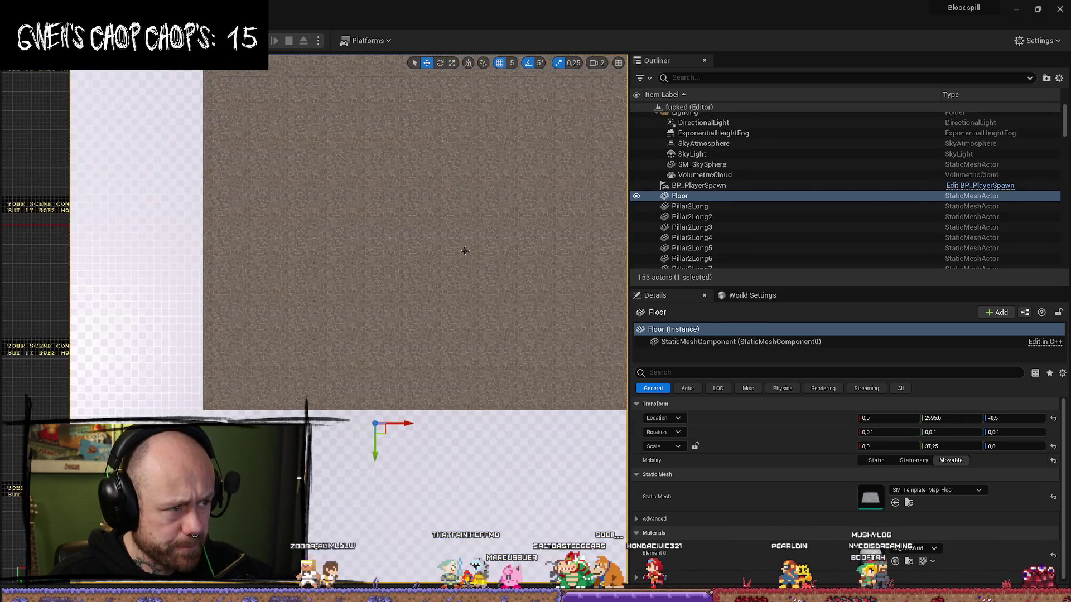
pyautogui.scroll(-4, 465, 250)
pyautogui.moveTo(439, 444)
pyautogui.mouseDown()
pyautogui.moveTo(435, 309)
pyautogui.moveTo(417, 244)
pyautogui.mouseUp()
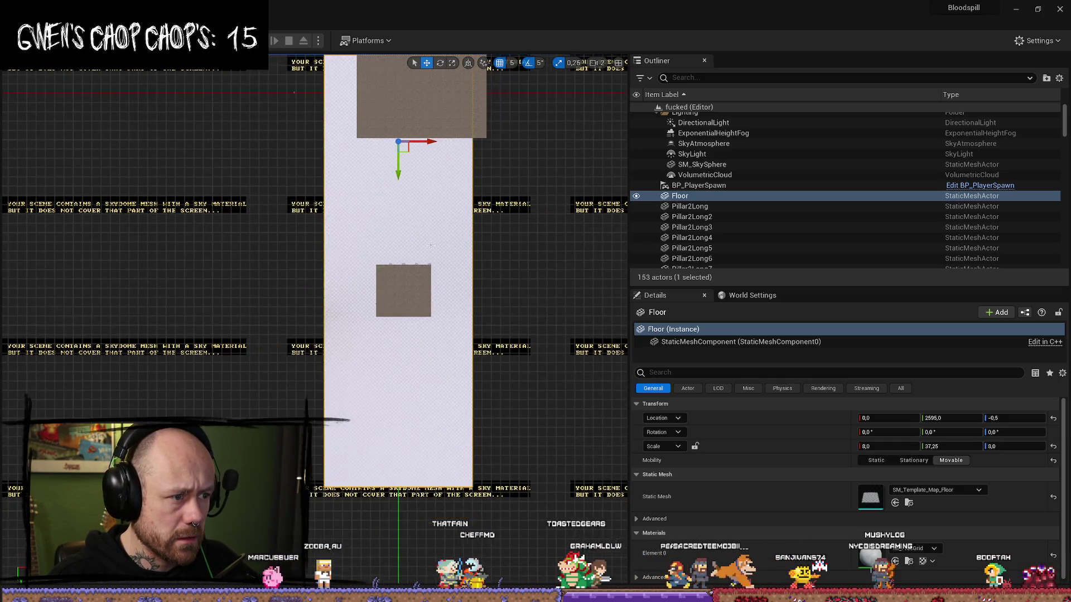
# Step: Return to Top orthographic view and marquee-select the 56 pillars around the arched ceiling
pyautogui.hotkey('alt', 'g')
pyautogui.moveTo(437, 241); pyautogui.dragTo(450, 269)
pyautogui.hotkey('alt', 'j')
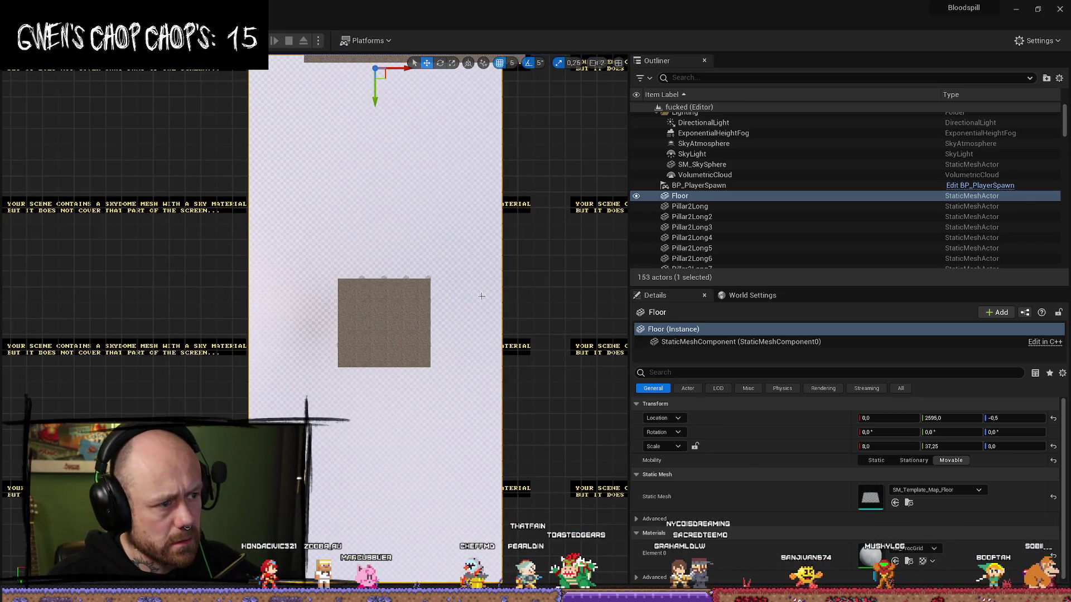
pyautogui.moveTo(294, 419); pyautogui.dragTo(358, 417)
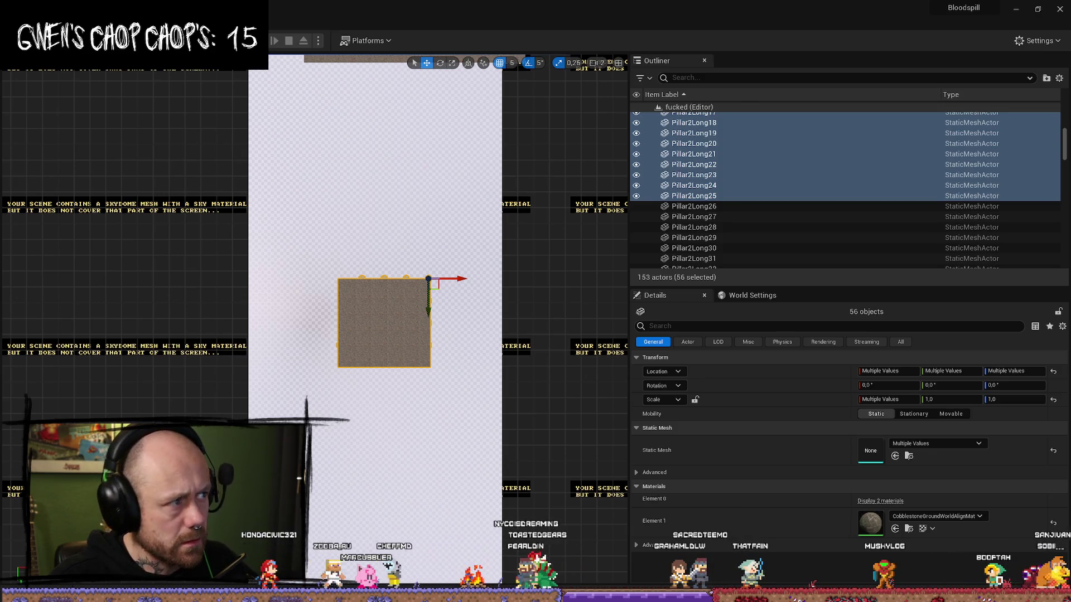
# Step: Create a new level from the Basic template
pyautogui.hotkey('alt', 'f')
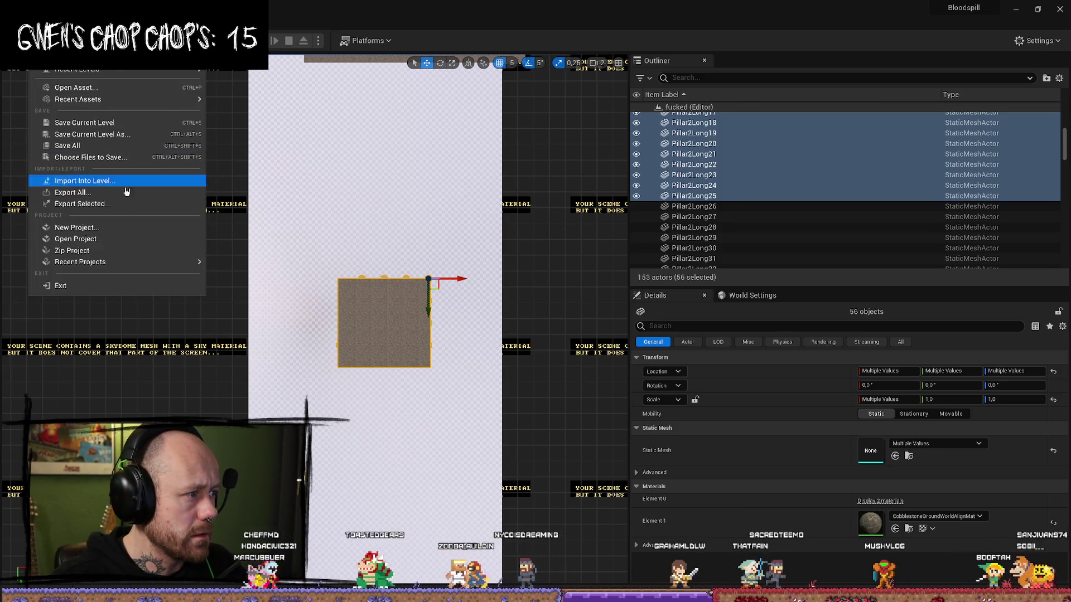
pyautogui.click(78, 58)
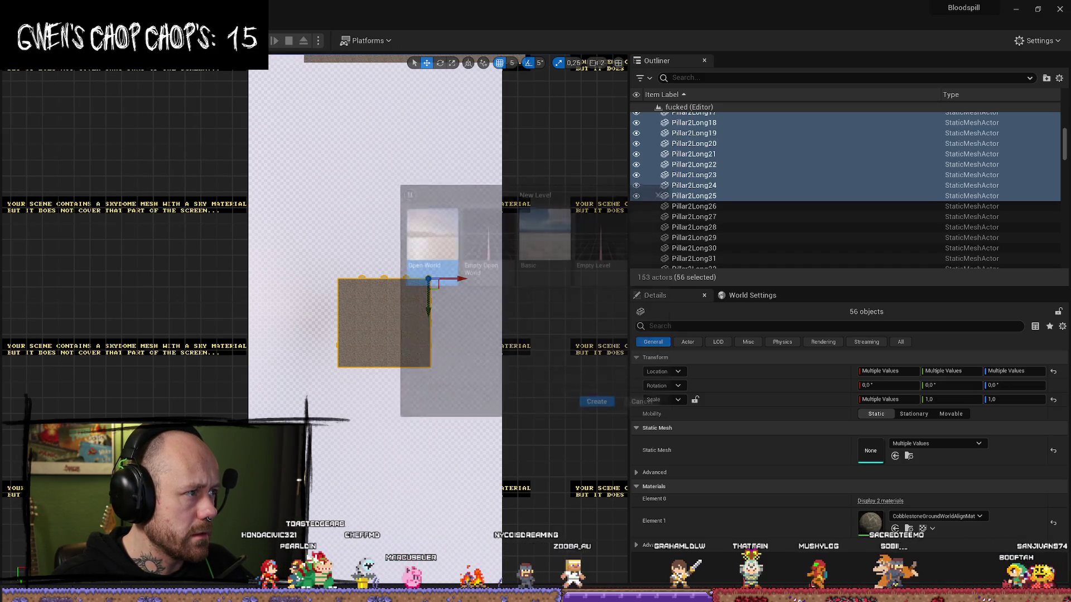
pyautogui.click(551, 243)
pyautogui.click(597, 412)
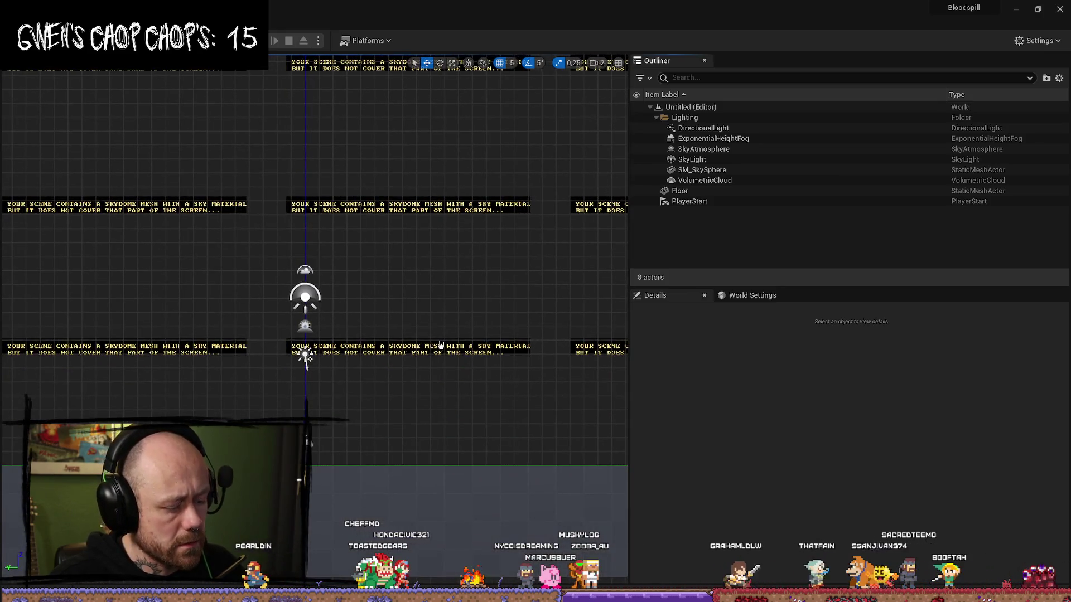
# Step: Paste the copied pillars and arched cobblestone ceiling, then frame them in the view
pyautogui.hotkey('ctrl', 'v')
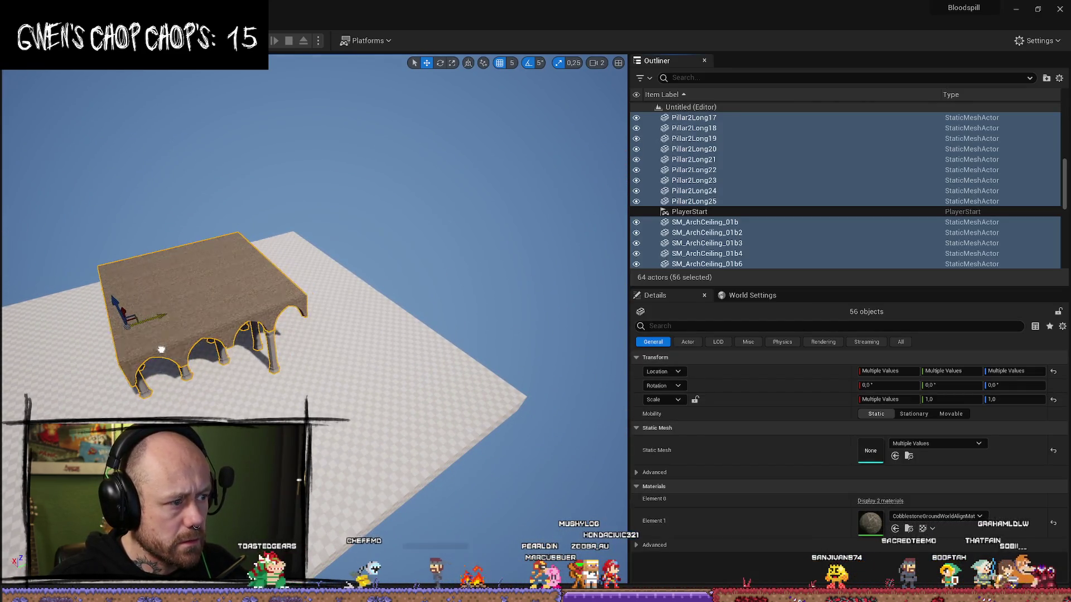
pyautogui.press('f')
pyautogui.scroll(-5, 385, 259)
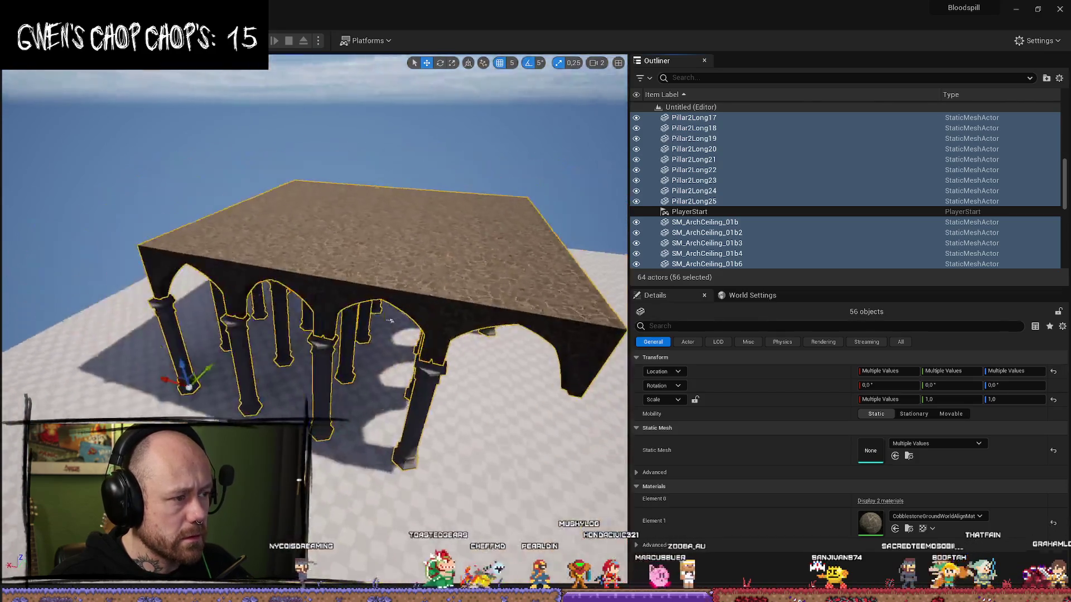
pyautogui.scroll(8, 385, 260)
pyautogui.scroll(-6, 385, 259)
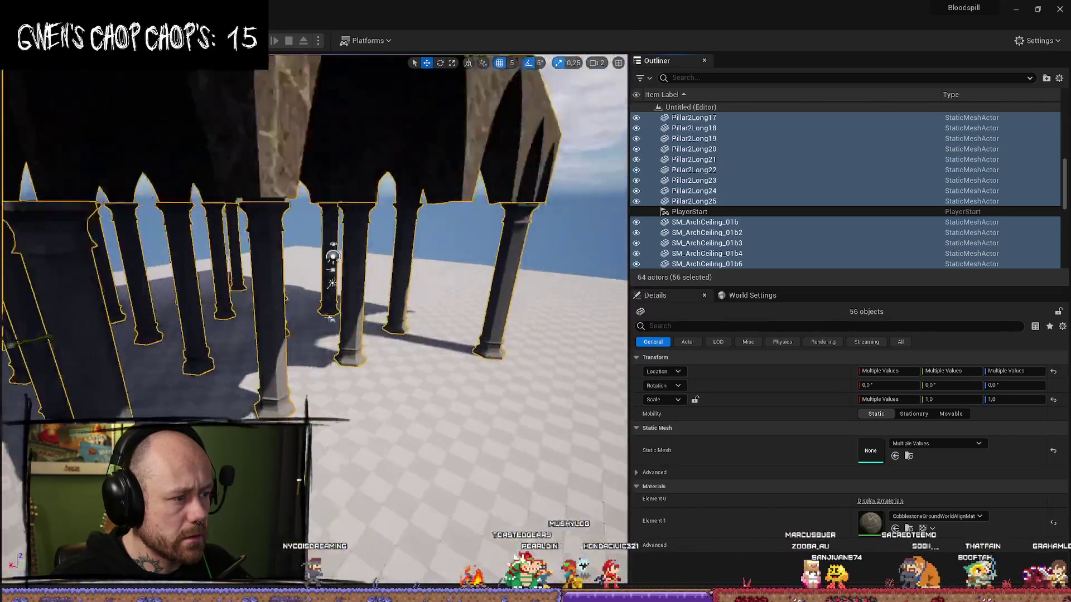
pyautogui.scroll(5, 380, 301)
pyautogui.scroll(-3, 367, 351)
pyautogui.scroll(-3, 367, 352)
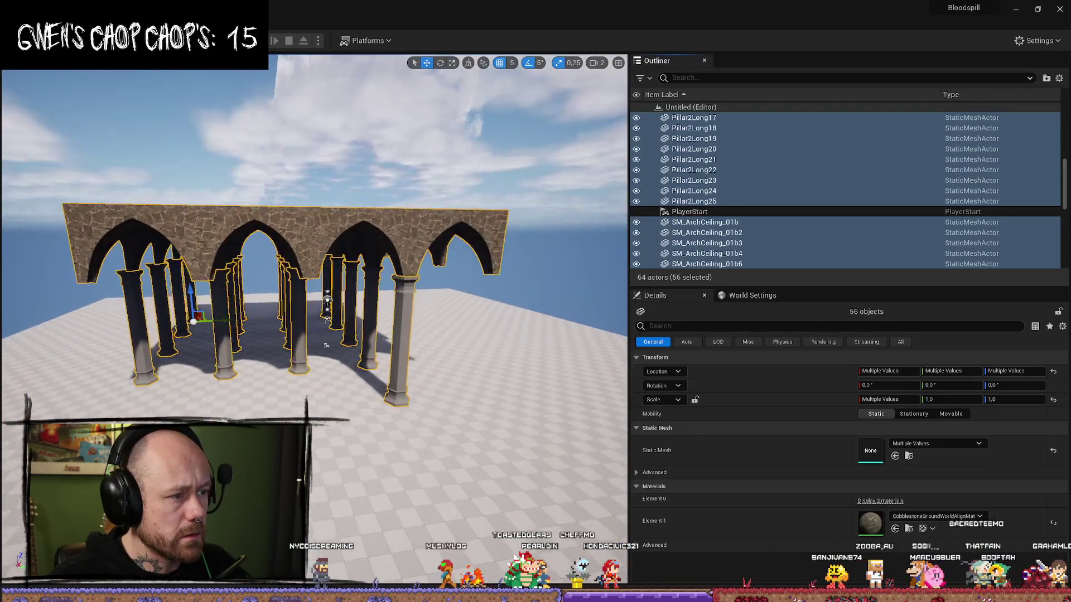
pyautogui.click(33, 20)
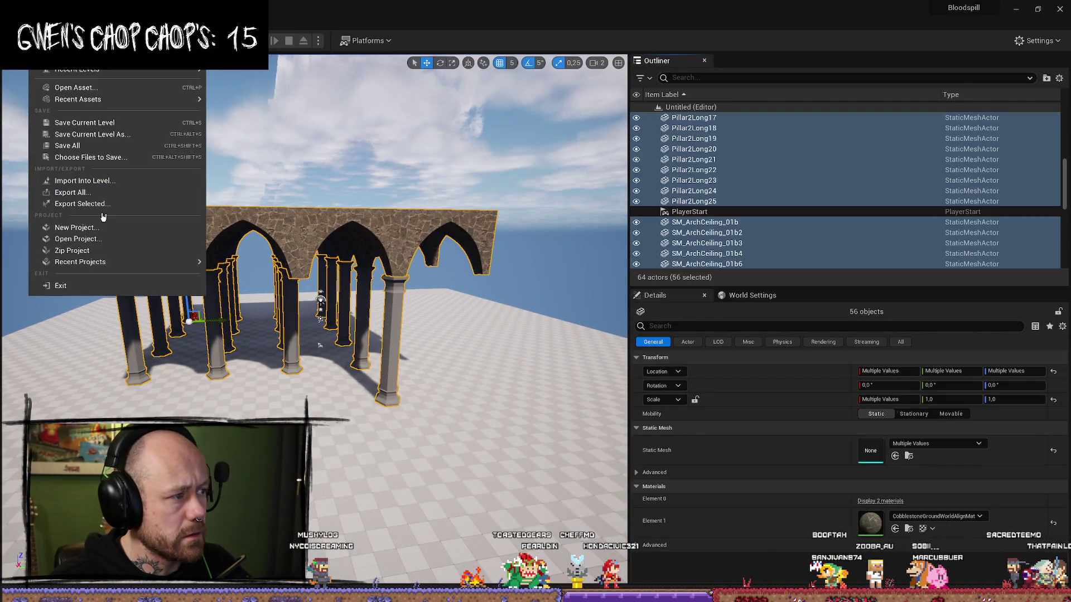
# Step: Choose Save Current Level As and browse to the Content/FPS/Maps/GameModes folder
pyautogui.click(97, 148)
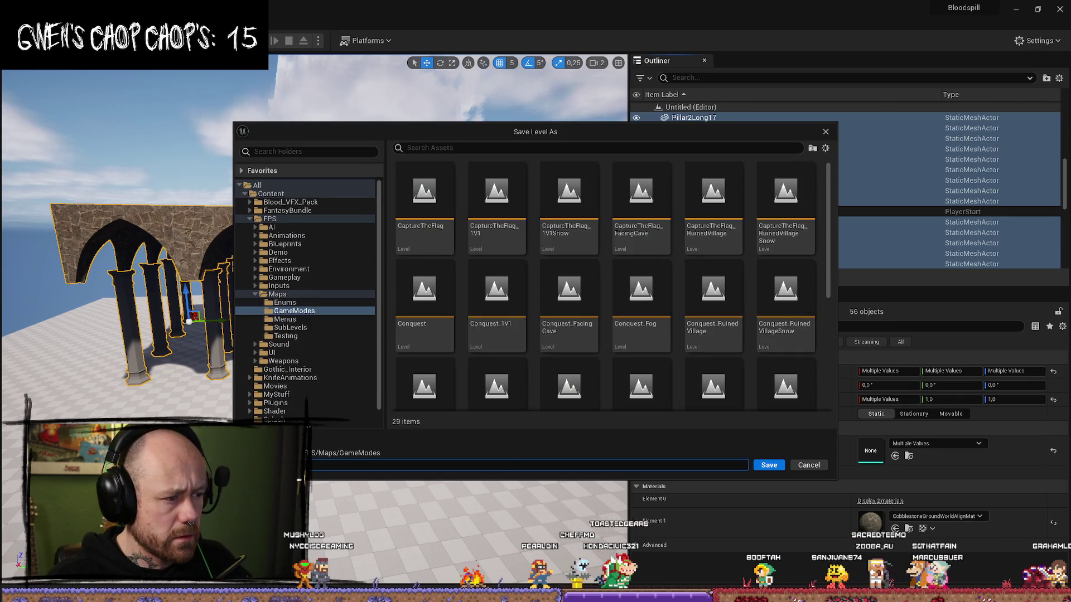
pyautogui.click(809, 465)
pyautogui.click(34, 19)
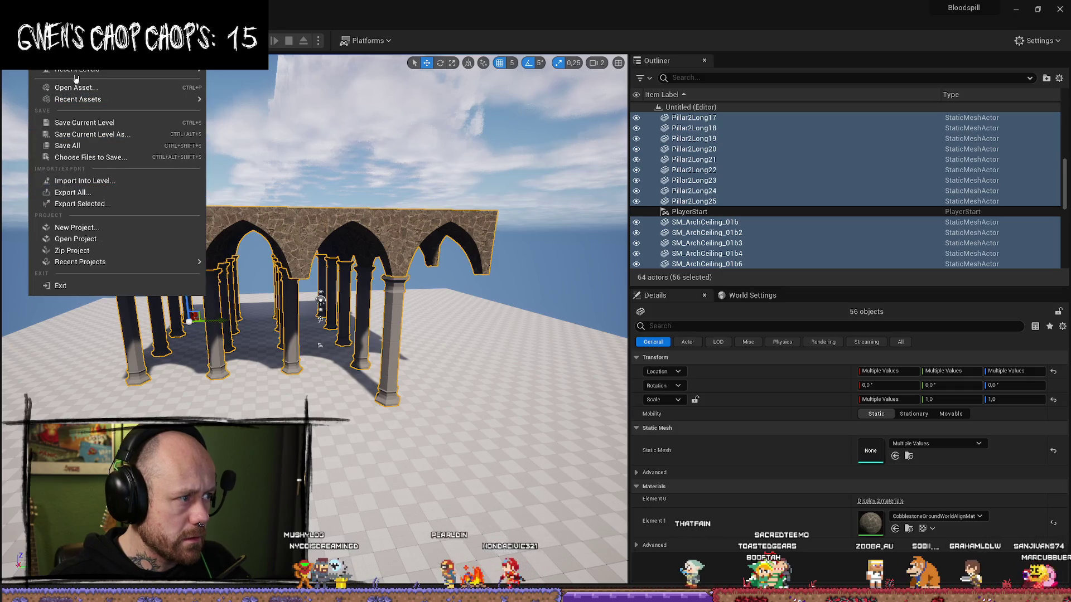
pyautogui.moveTo(109, 105)
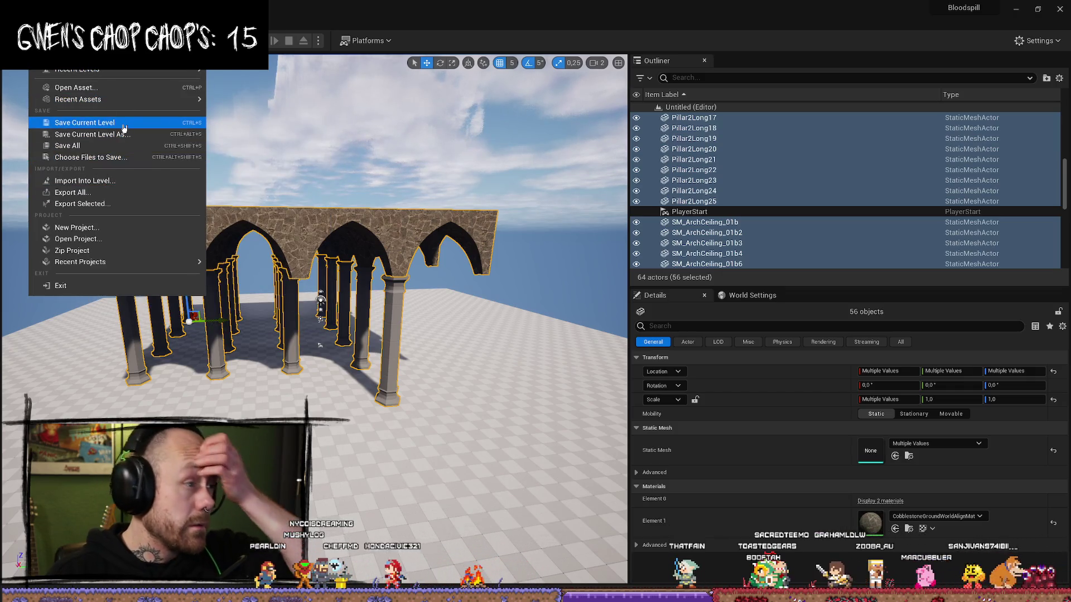
pyautogui.click(123, 127)
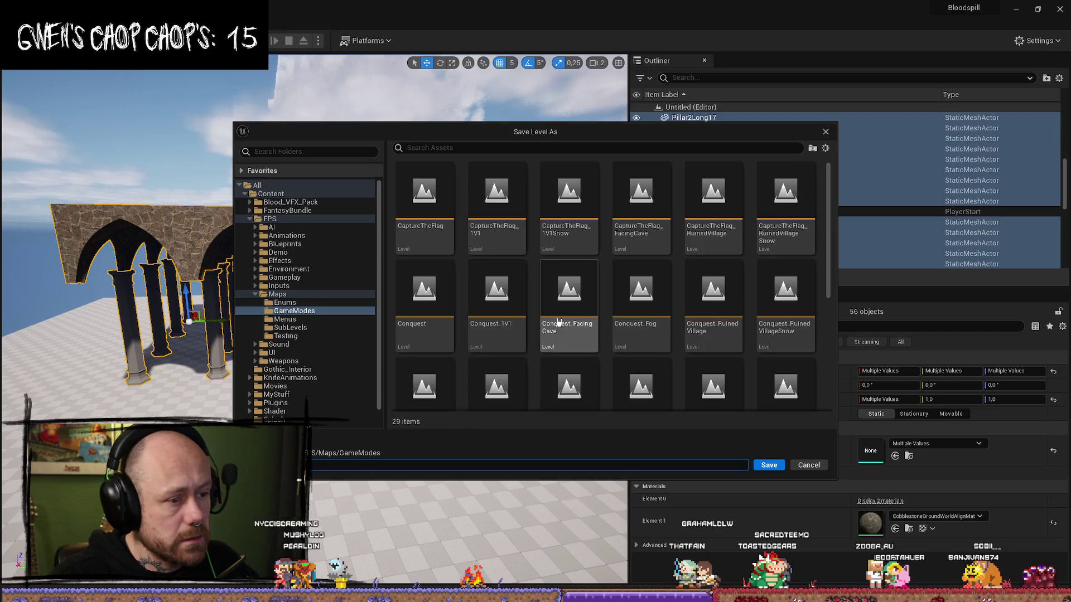
pyautogui.scroll(-2, 574, 384)
pyautogui.scroll(-2, 574, 384)
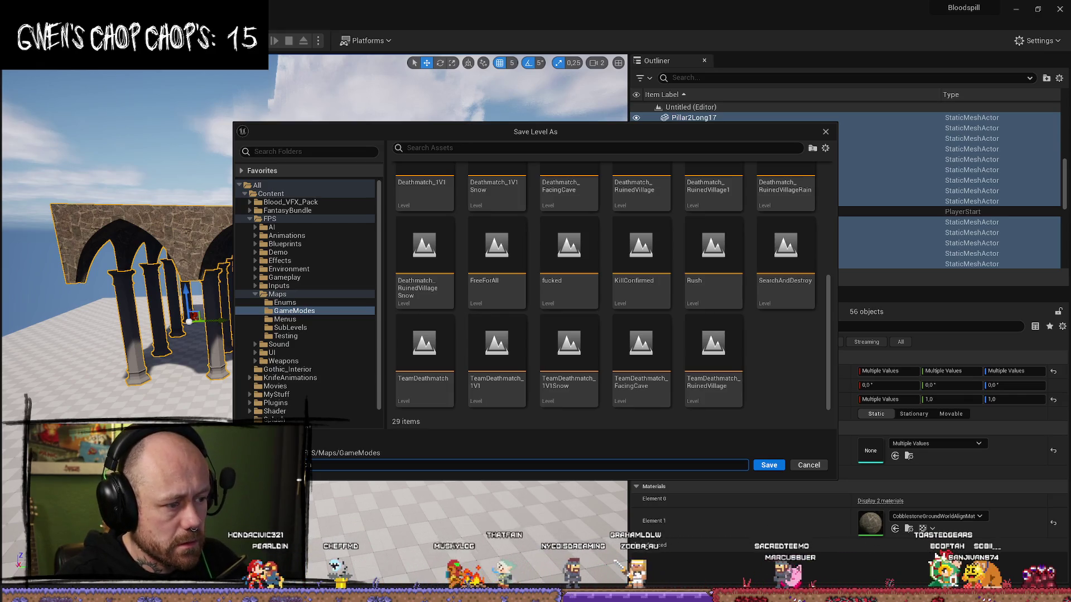
# Step: Name the level Deathmatch_Pillars2 and save it
pyautogui.write('_Pillars')
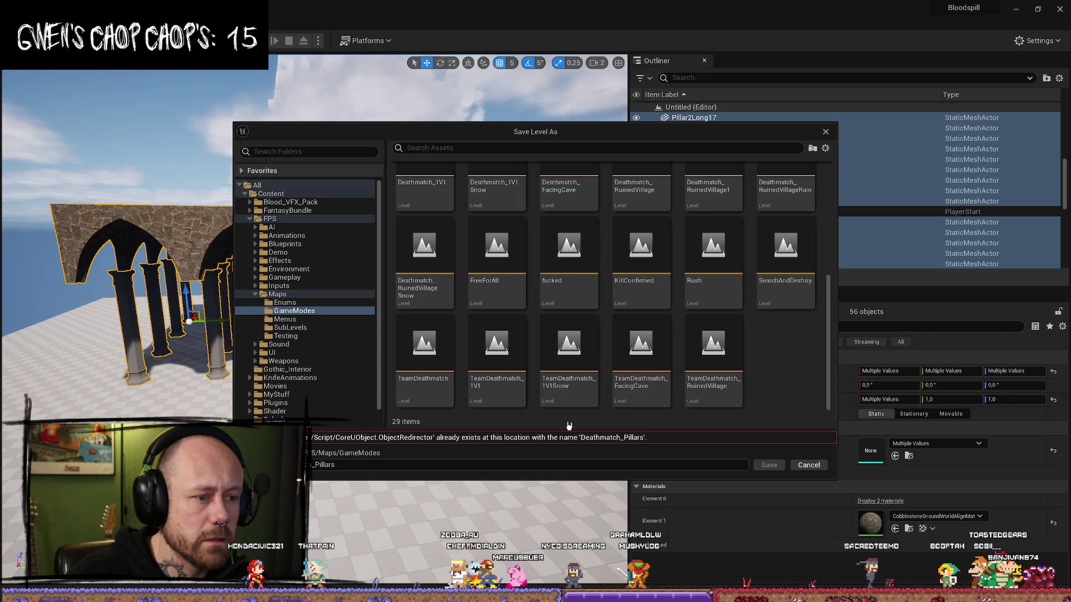
pyautogui.click(374, 467)
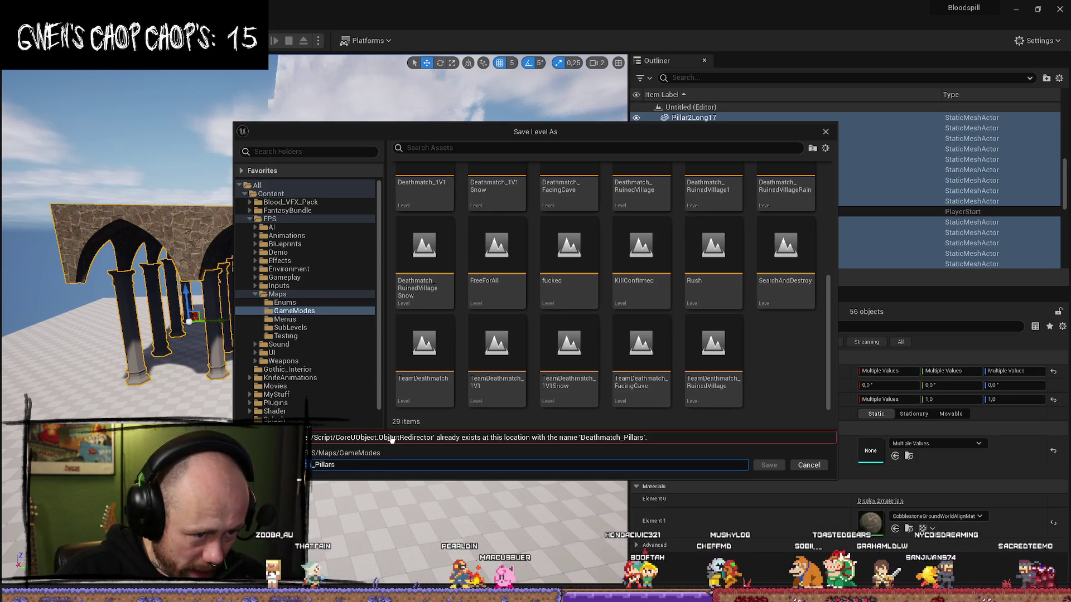
pyautogui.press('BackSpace')
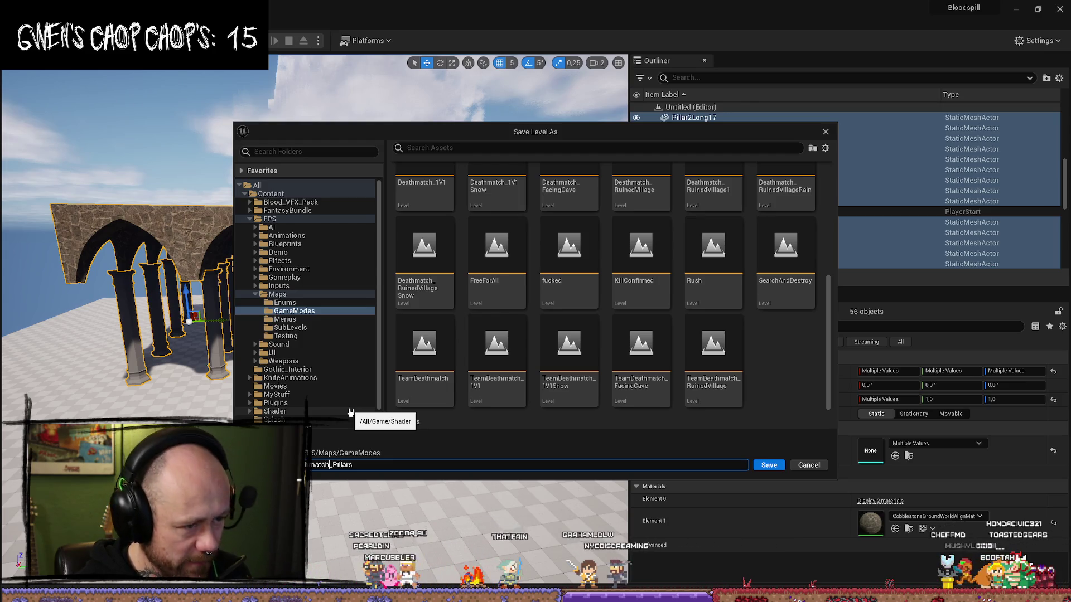
pyautogui.doubleClick(348, 466)
pyautogui.write('Pillars')
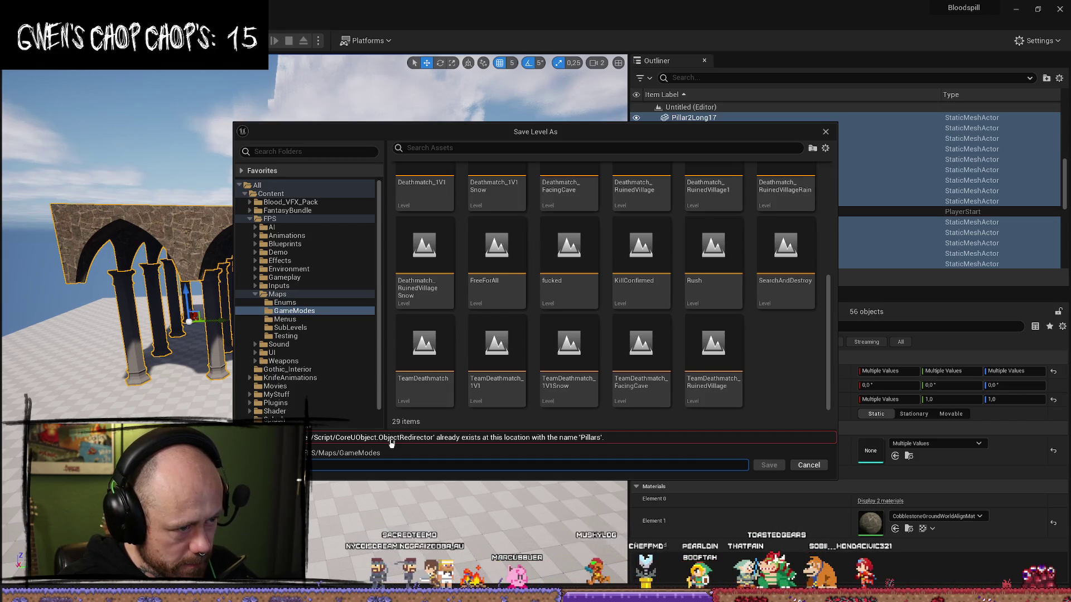
pyautogui.write('2')
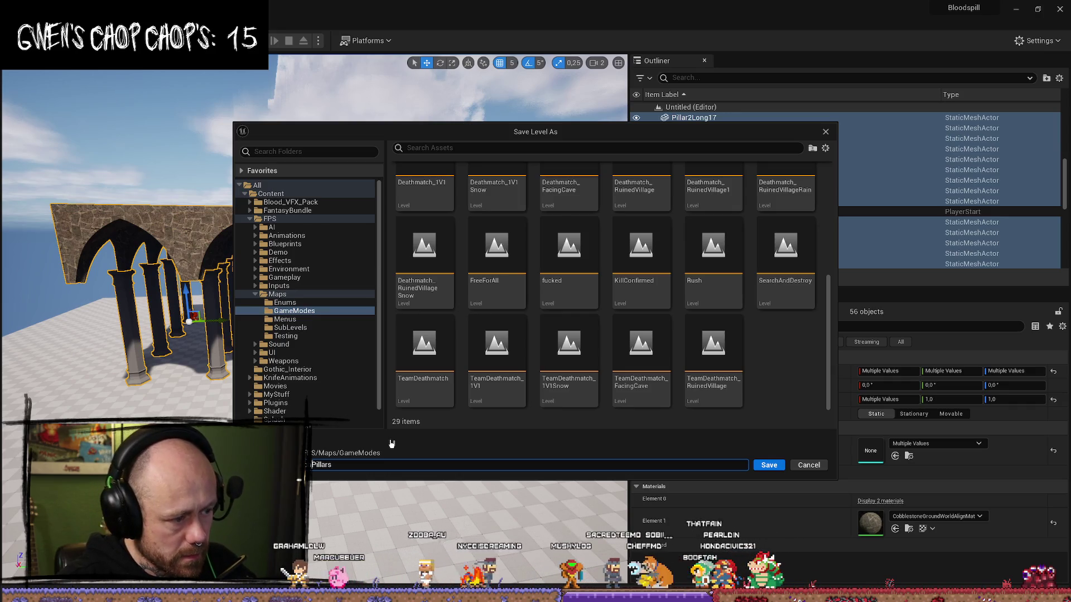
pyautogui.press('BackSpace')
pyautogui.write('2')
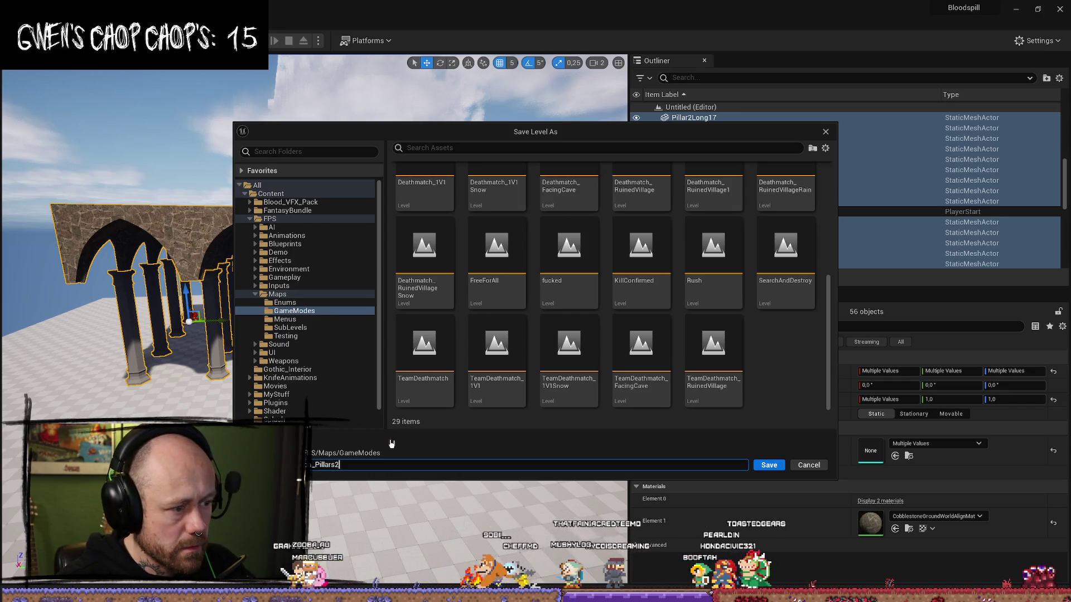
pyautogui.click(778, 465)
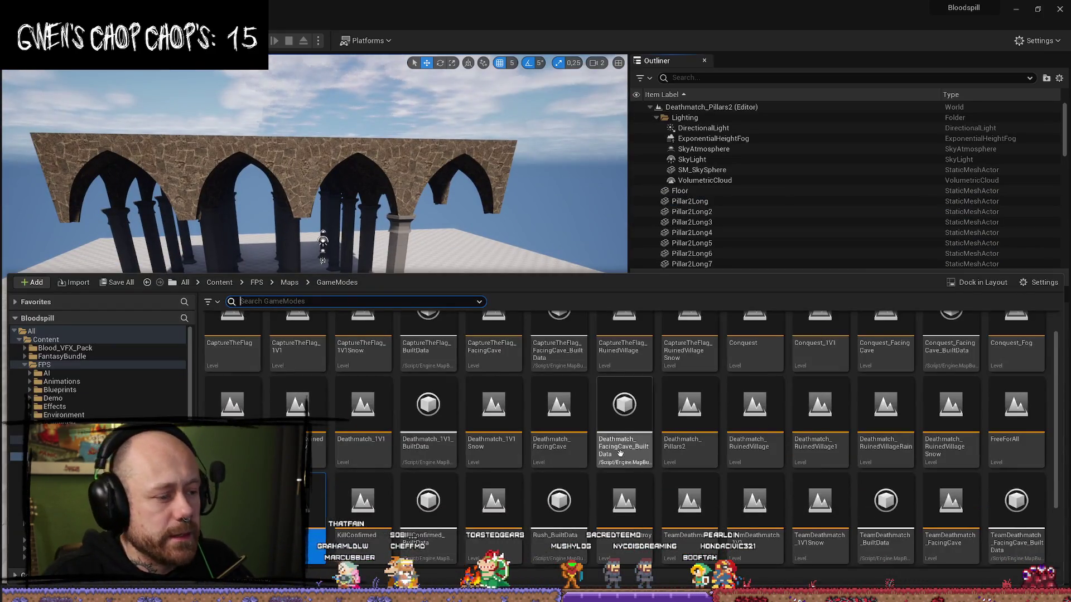
# Step: Force-delete the original source level asset from the Content Browser
pyautogui.click(317, 502)
pyautogui.press('Delete')
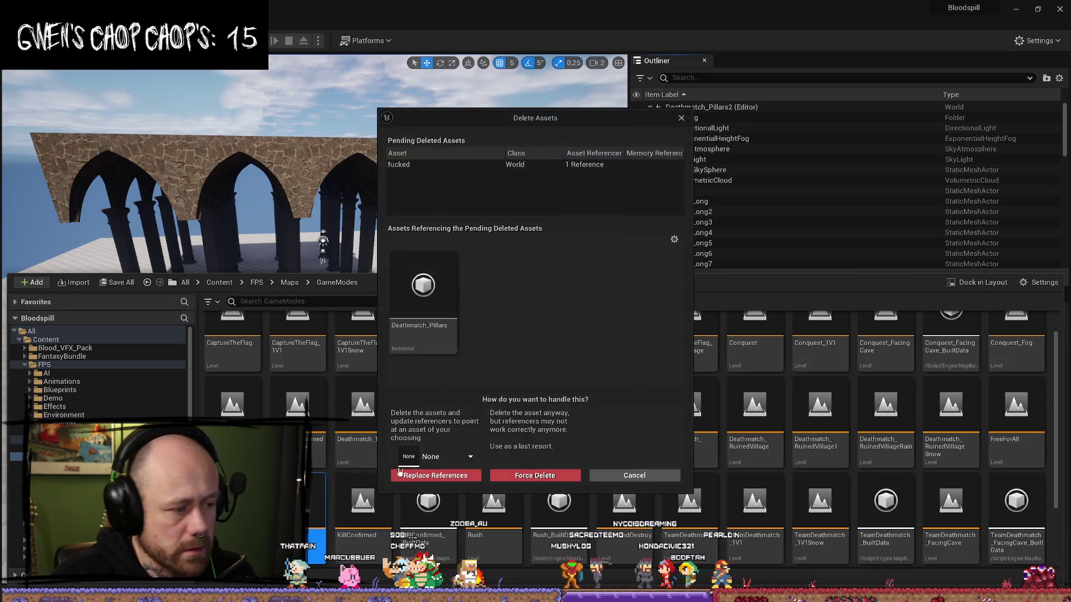
pyautogui.click(500, 476)
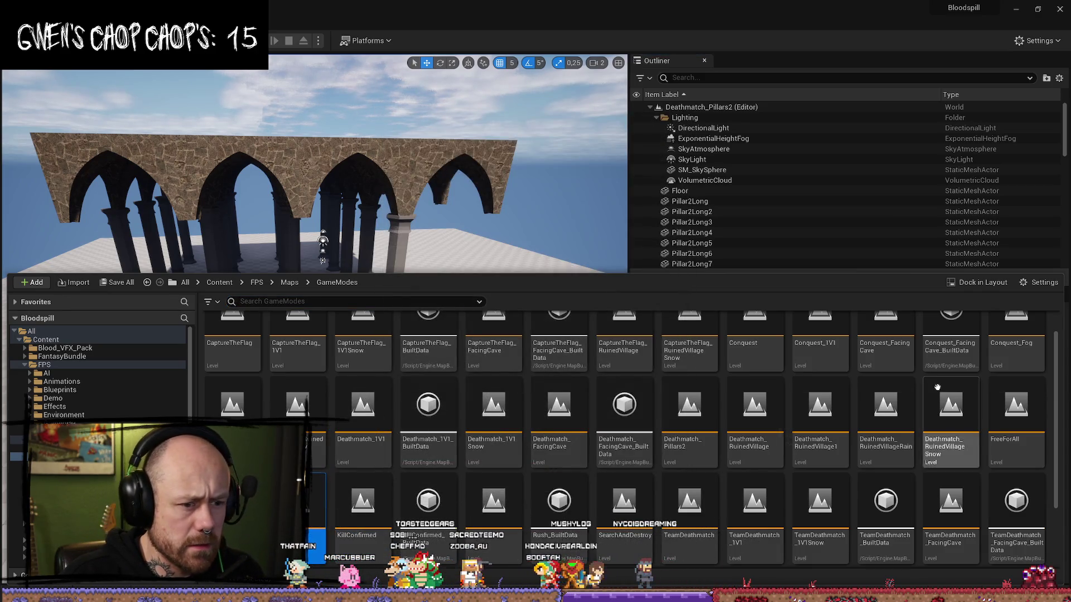
# Step: Hide the asset browser and close the Unreal Editor
pyautogui.scroll(3, 516, 139)
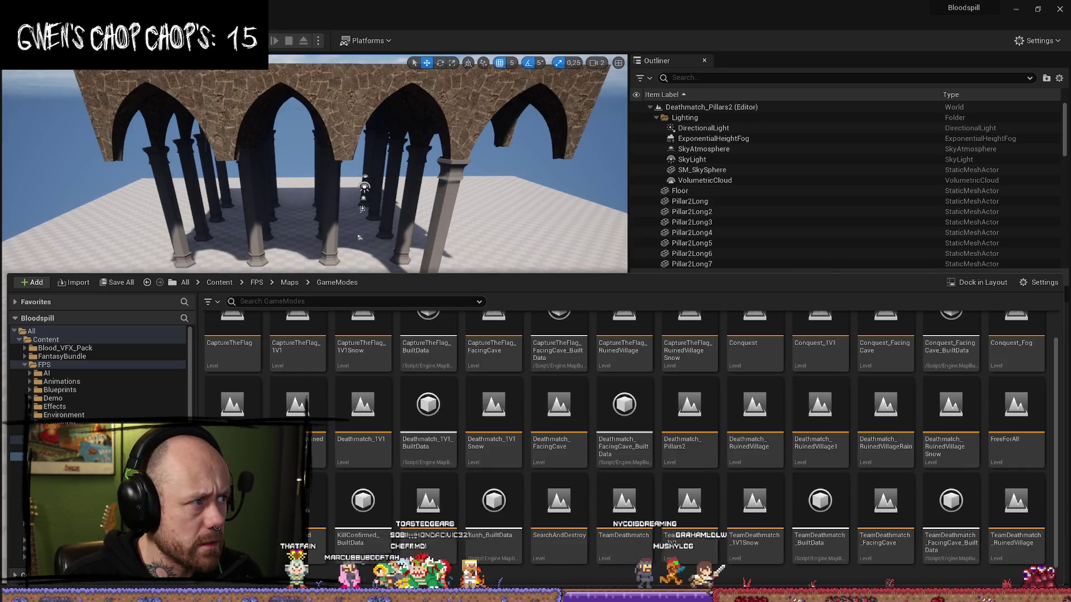
pyautogui.click(34, 22)
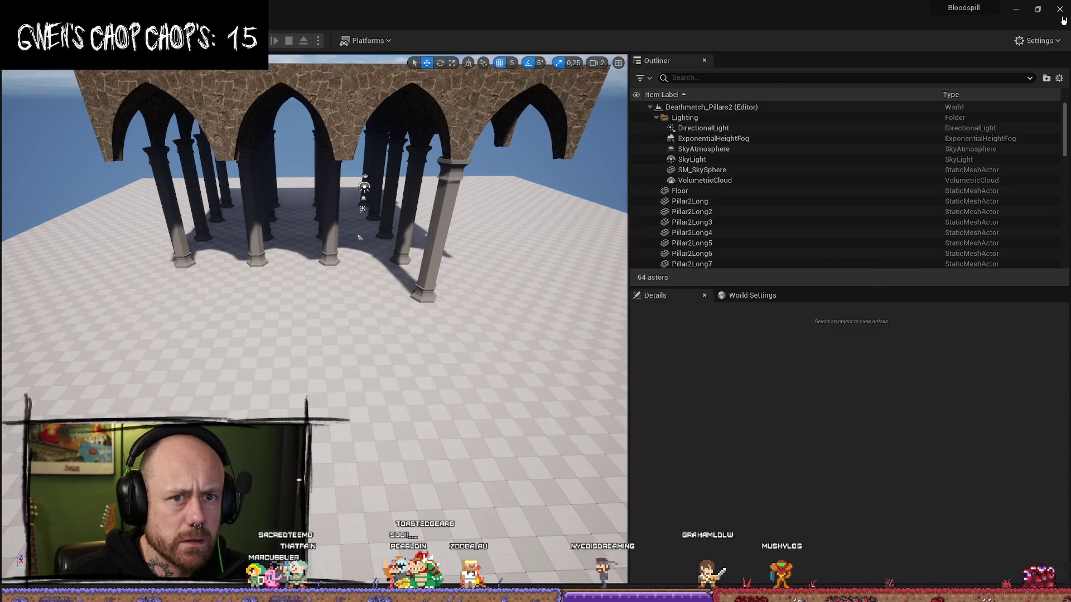
pyautogui.click(1061, 13)
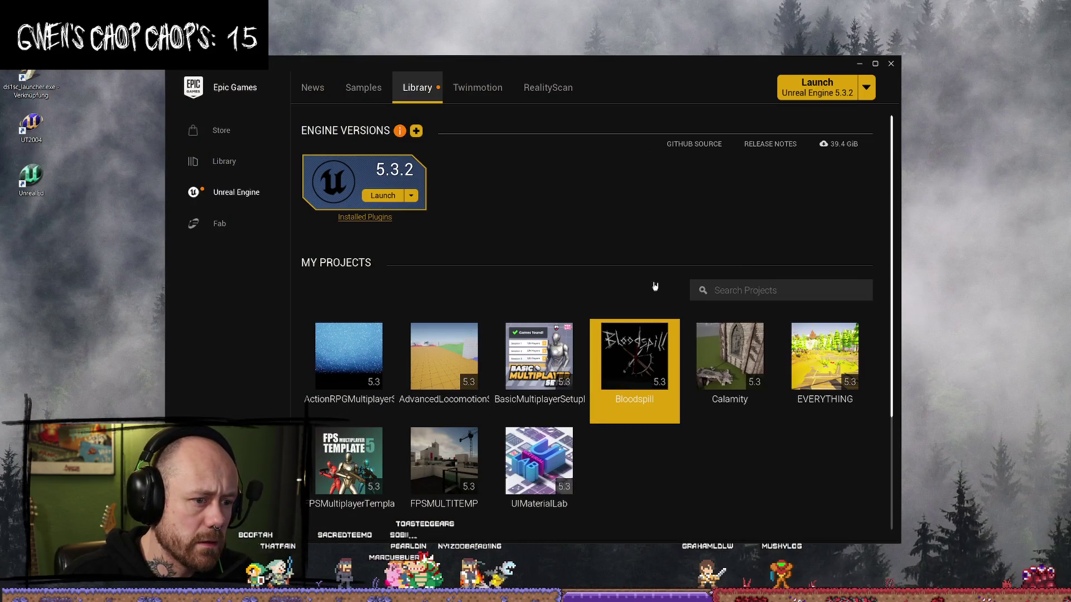
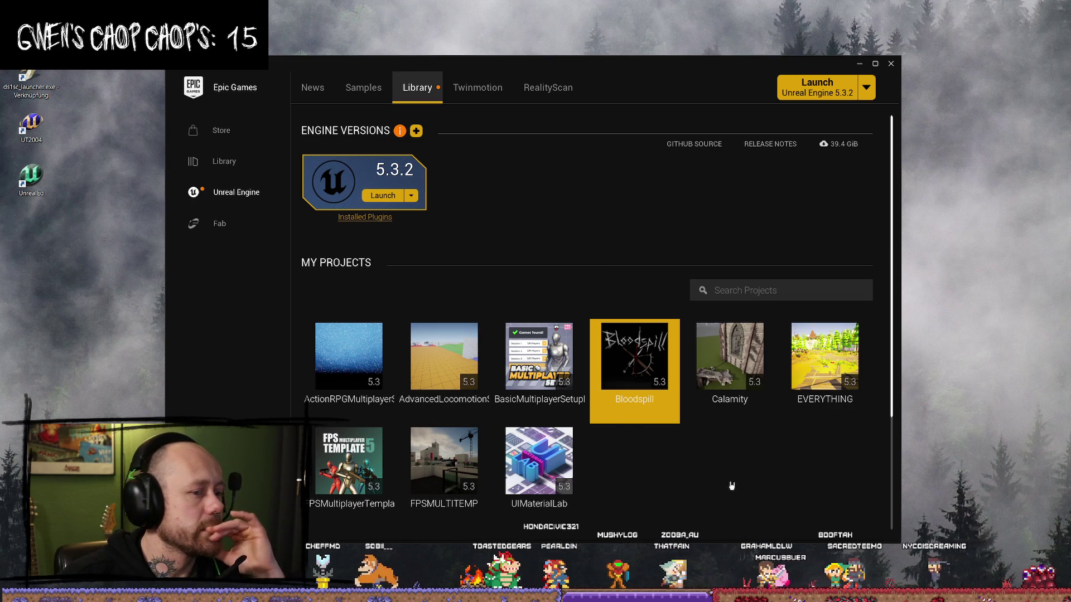
# Step: Launch the Bloodspill project from My Projects in Unreal Engine 5.3.2
pyautogui.doubleClick(635, 357)
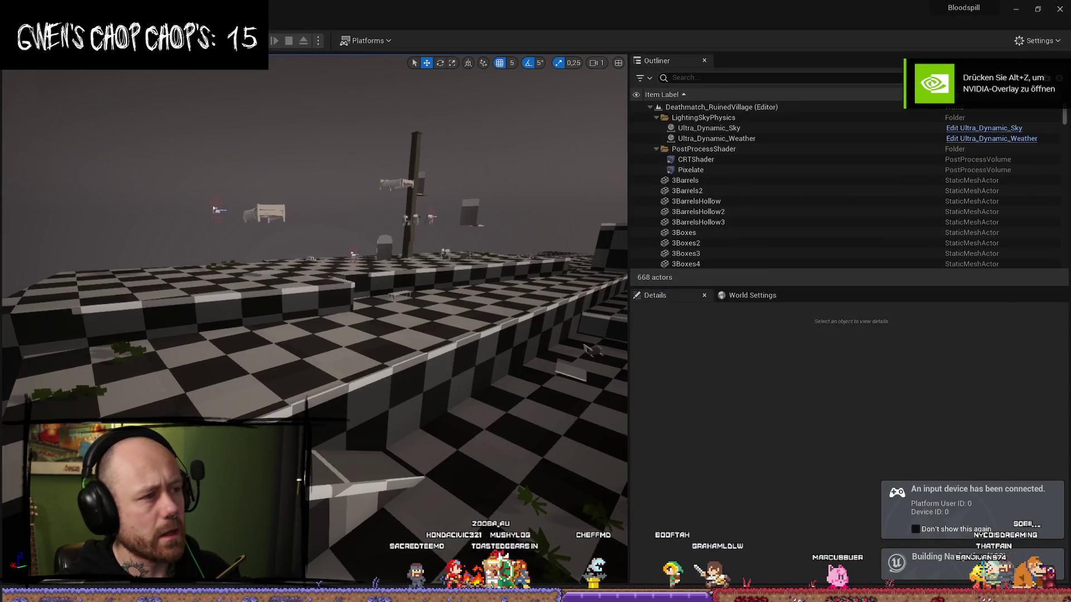
# Step: Open the Deathmatch_Pillars2 level from FPS/Maps/GameModes in the Content Drawer
pyautogui.hotkey('ctrl', 'space')
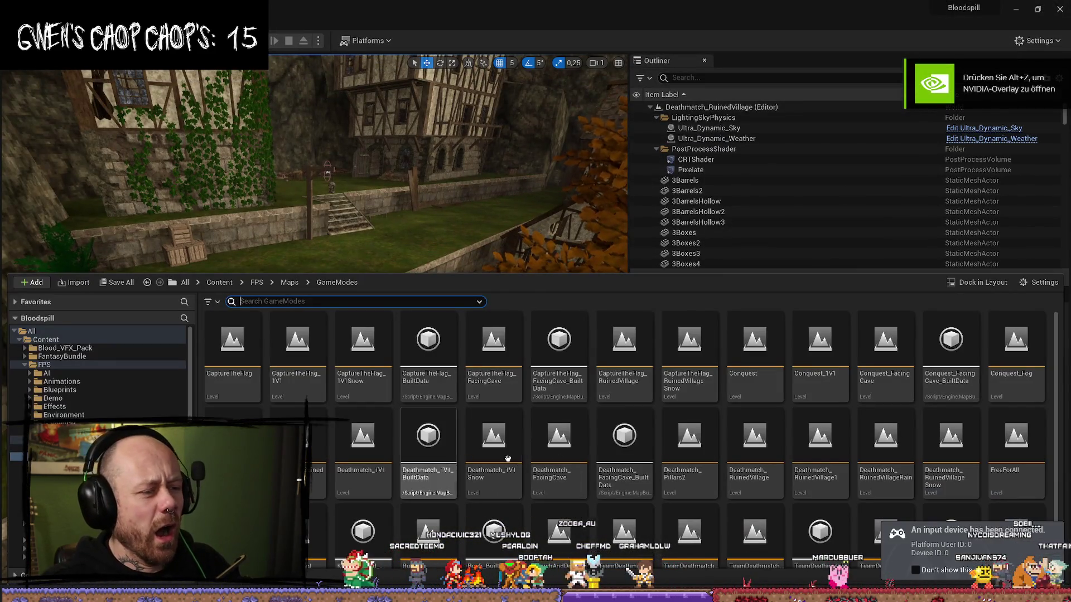
pyautogui.moveTo(551, 443)
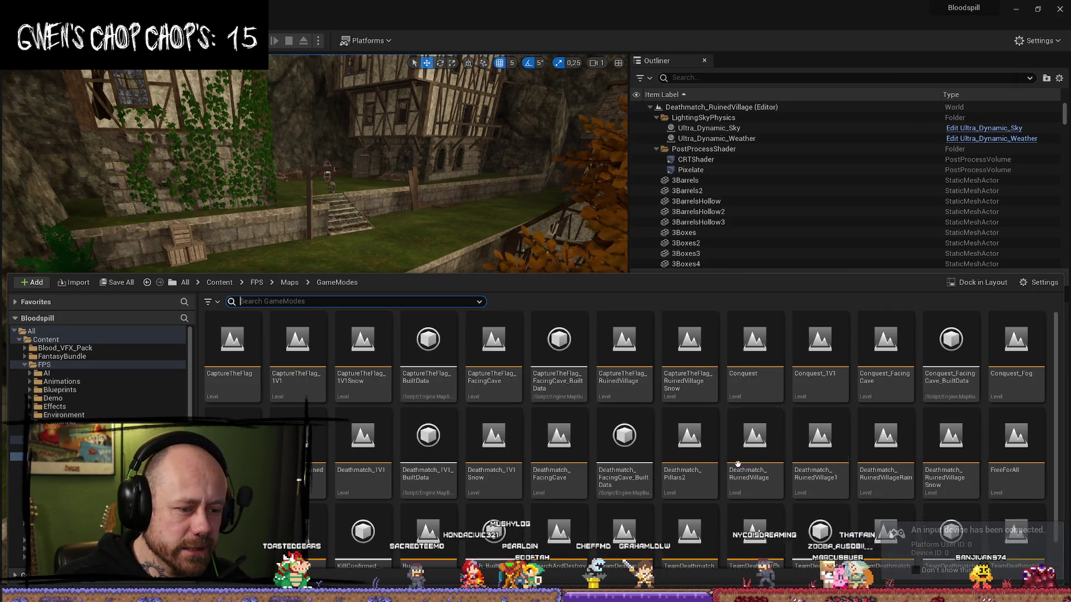
pyautogui.click(690, 456)
pyautogui.doubleClick(691, 456)
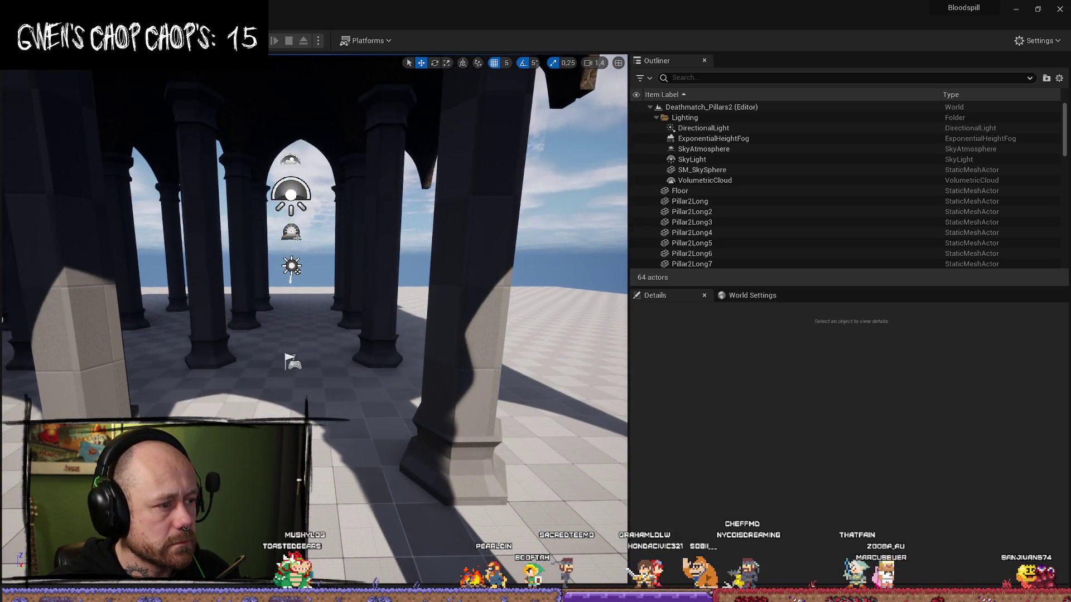
# Step: Set the SkyAtmosphere's Mobility to Movable
pyautogui.click(704, 149)
pyautogui.click(908, 462)
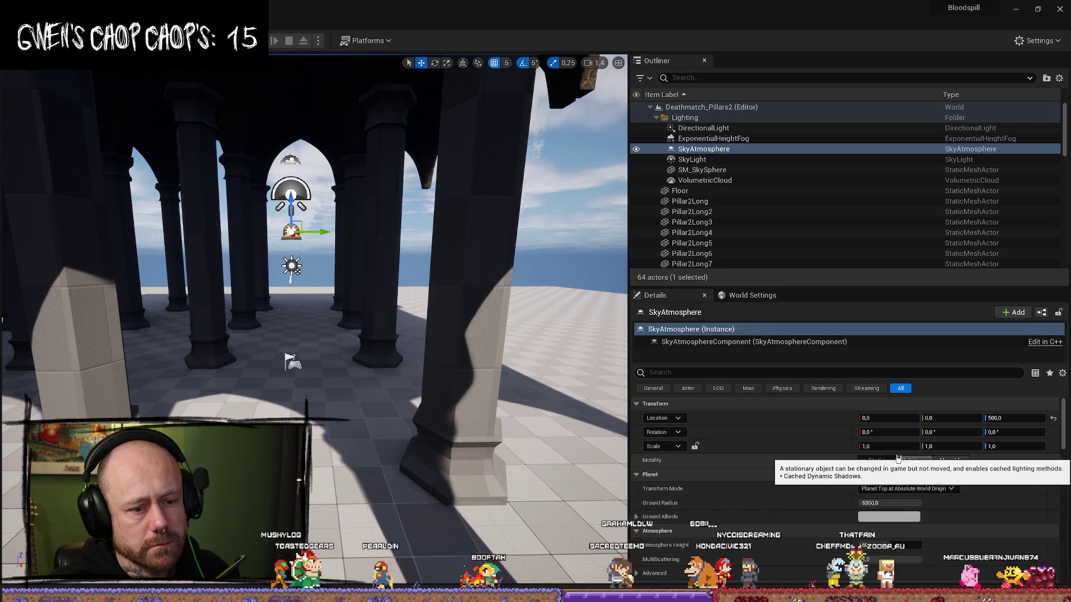
pyautogui.scroll(-3, 884, 456)
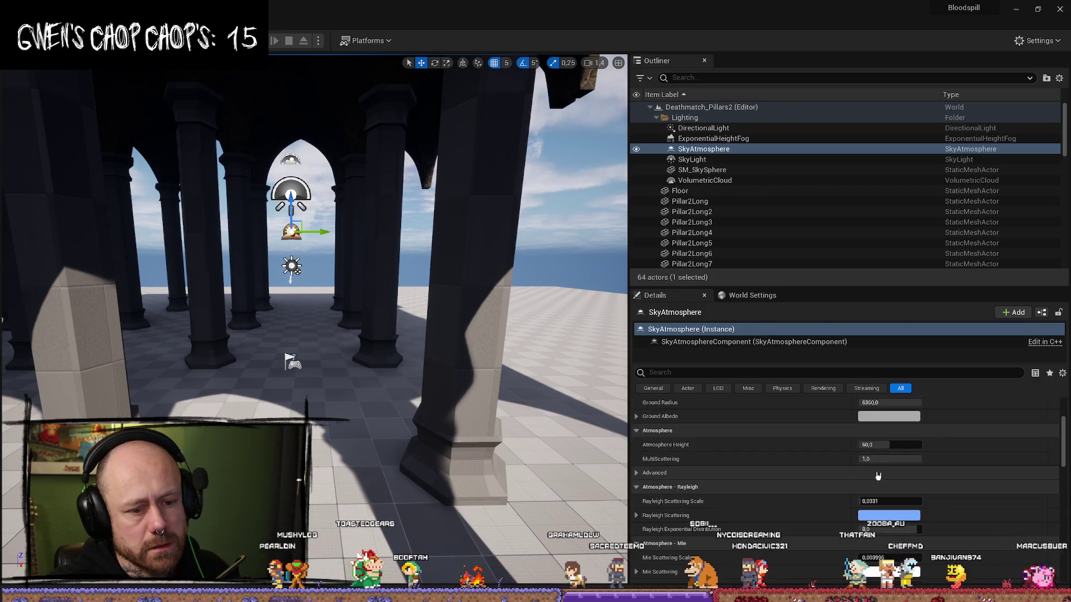
pyautogui.scroll(2, 914, 474)
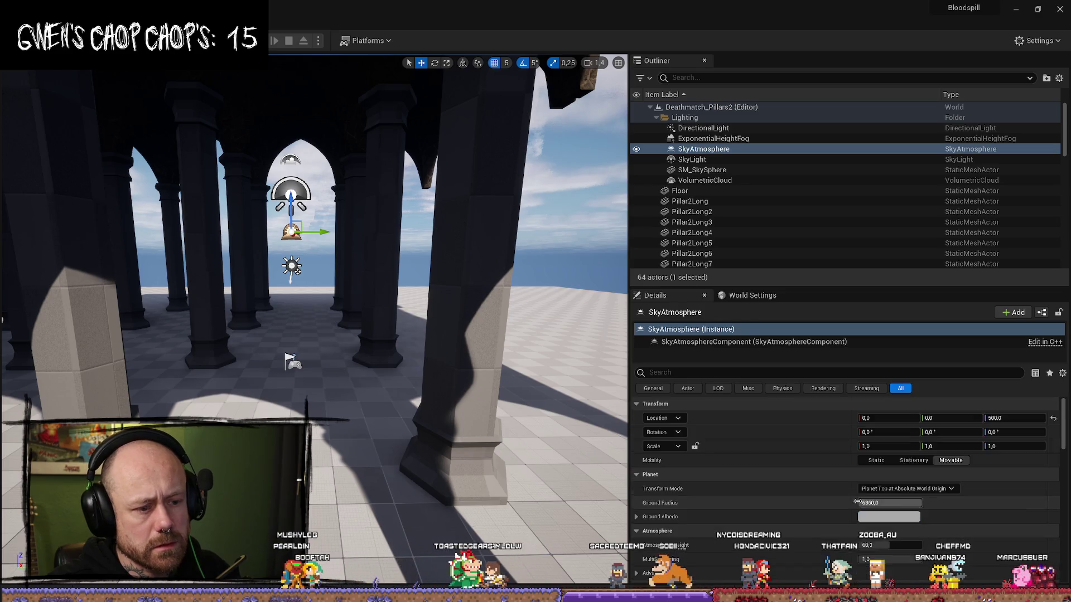
# Step: Set the SkyLight's Intensity Scale to 5
pyautogui.click(744, 160)
pyautogui.click(881, 538)
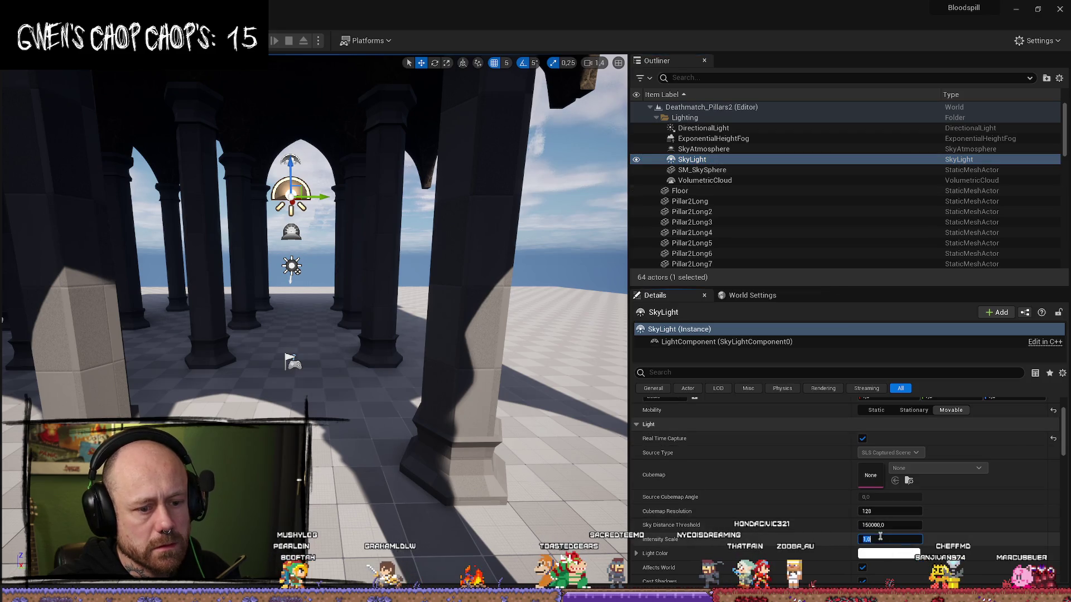
pyautogui.write('5')
pyautogui.press('Return')
# Step: Select and frame the PlayerStart among the pillars
pyautogui.moveTo(314, 275)
pyautogui.mouseDown()
pyautogui.moveTo(301, 223)
pyautogui.moveTo(310, 228)
pyautogui.mouseUp()
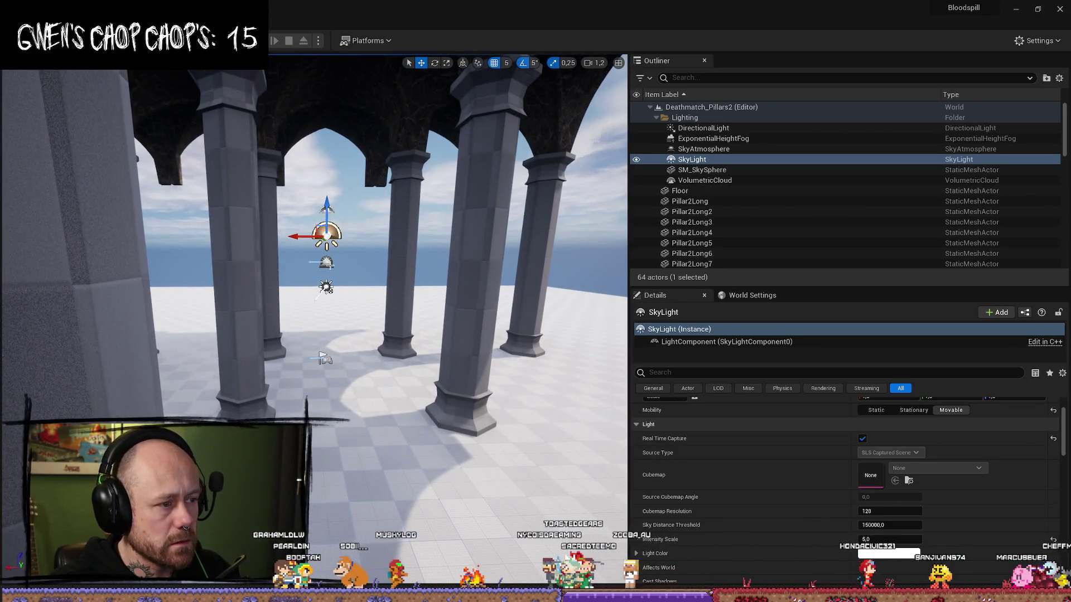
pyautogui.keyDown('ctrl'); pyautogui.click(327, 262); pyautogui.keyUp('ctrl')
pyautogui.moveTo(376, 198)
pyautogui.mouseDown()
pyautogui.moveTo(361, 236)
pyautogui.moveTo(224, 253)
pyautogui.mouseUp()
pyautogui.click(354, 235)
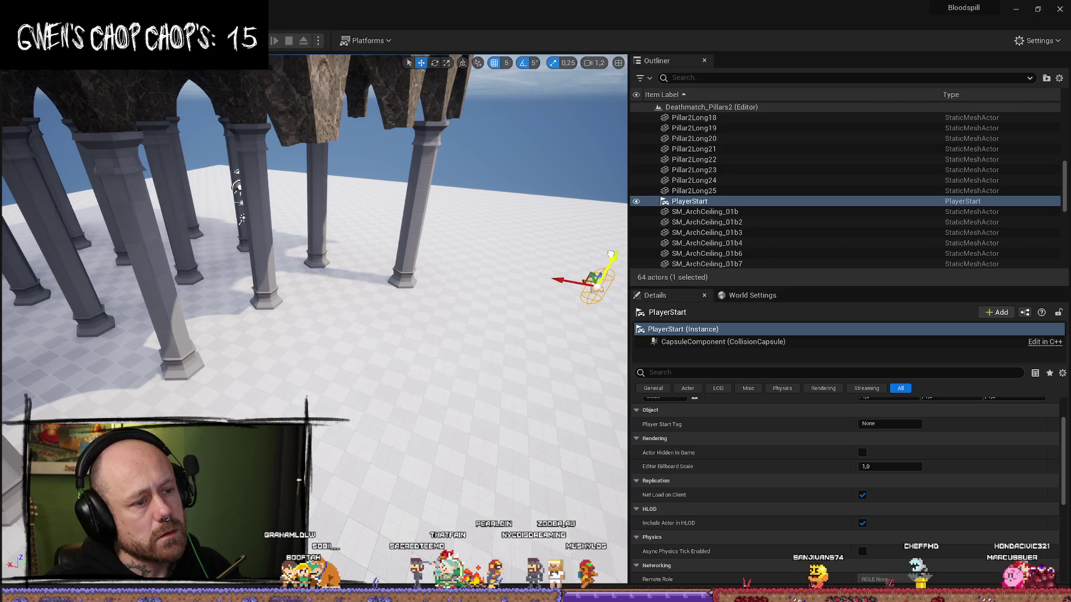
pyautogui.press('f')
pyautogui.press('e')
pyautogui.moveTo(399, 224); pyautogui.dragTo(359, 275)
pyautogui.hotkey('ctrl', 'space')
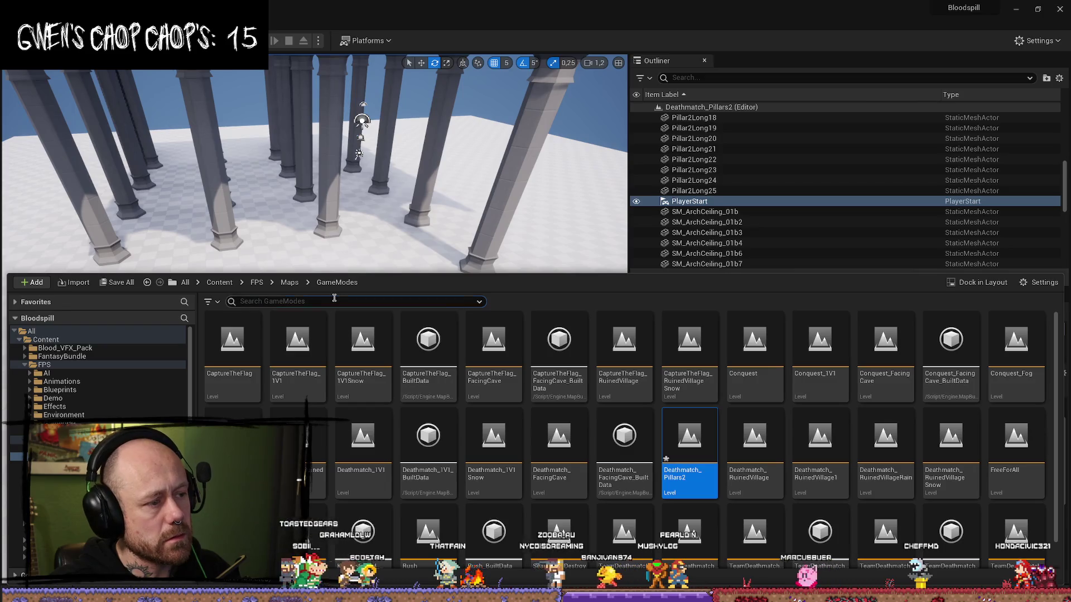
# Step: Place a BP_PlayerSpawn on the floor under the arches and start Play in Editor
pyautogui.write('players')
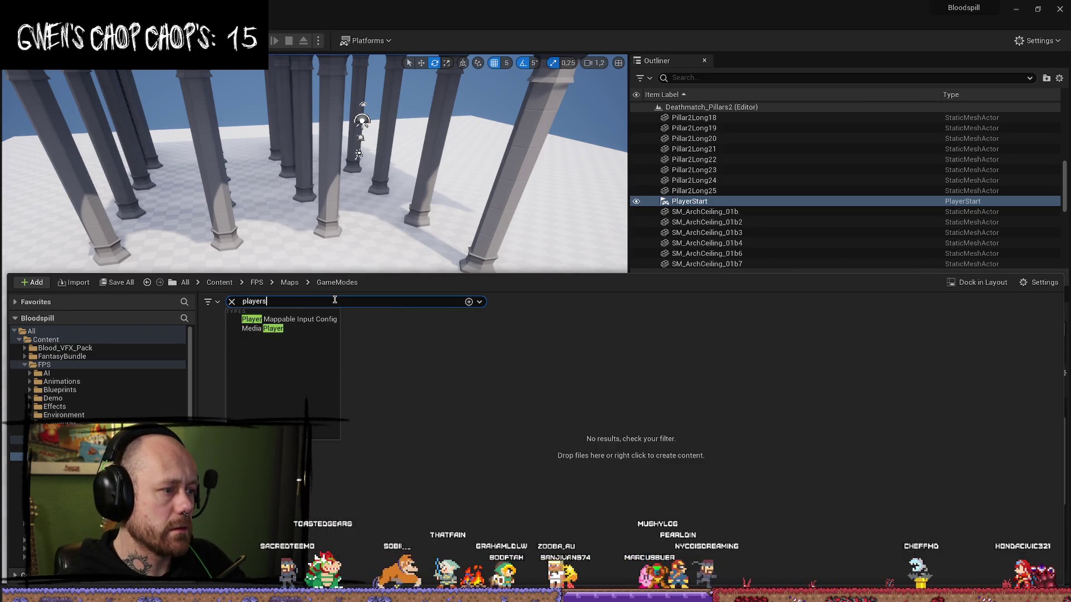
pyautogui.press('Return')
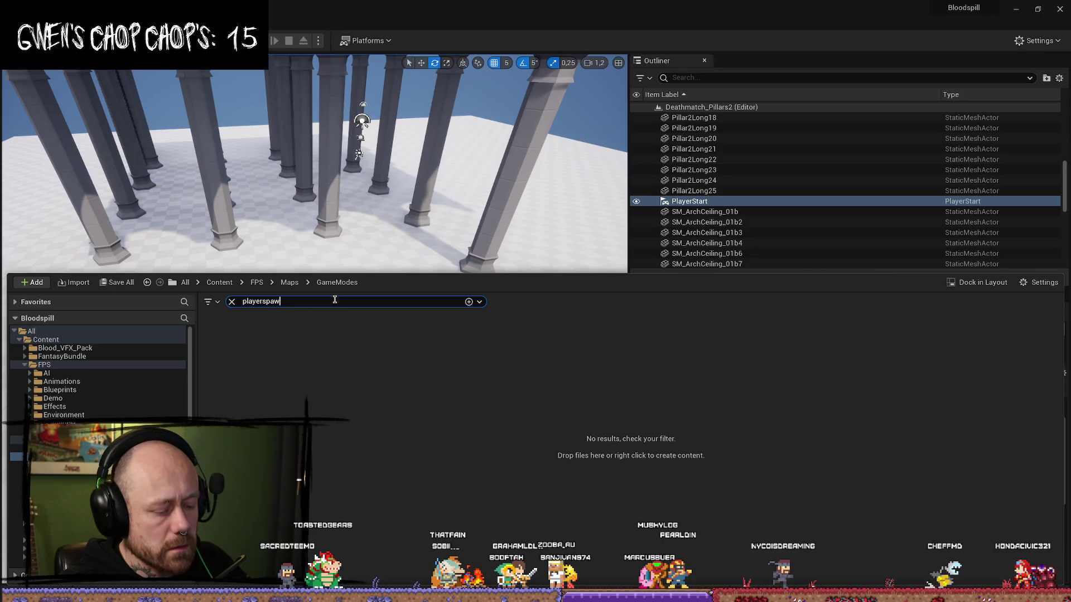
pyautogui.click(45, 340)
pyautogui.moveTo(234, 320)
pyautogui.mouseDown()
pyautogui.moveTo(382, 232)
pyautogui.moveTo(377, 444)
pyautogui.moveTo(390, 390)
pyautogui.moveTo(373, 323)
pyautogui.moveTo(305, 305)
pyautogui.mouseUp()
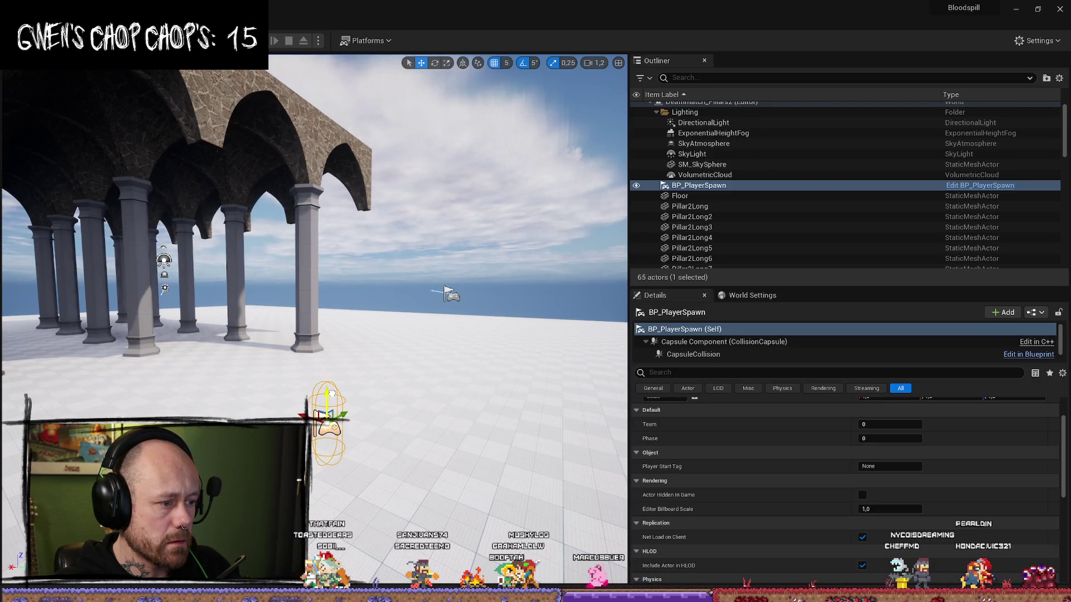
pyautogui.moveTo(331, 393); pyautogui.dragTo(363, 380)
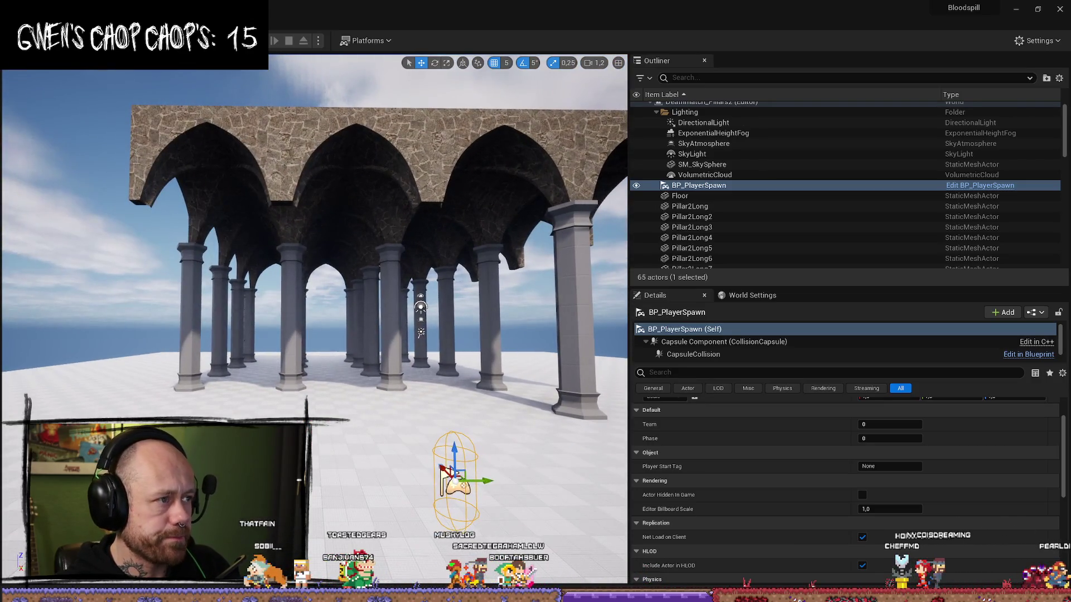
pyautogui.hotkey('alt', 'p')
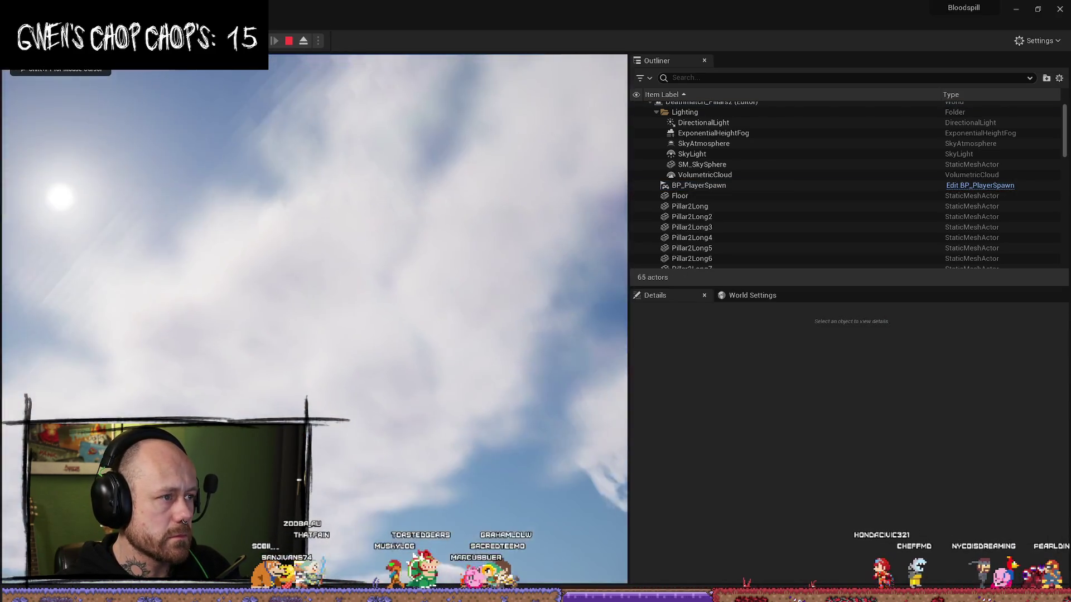
# Step: Stop the test and set the World Settings GameMode Override to BP_FreeForAll_GM
pyautogui.press('Escape')
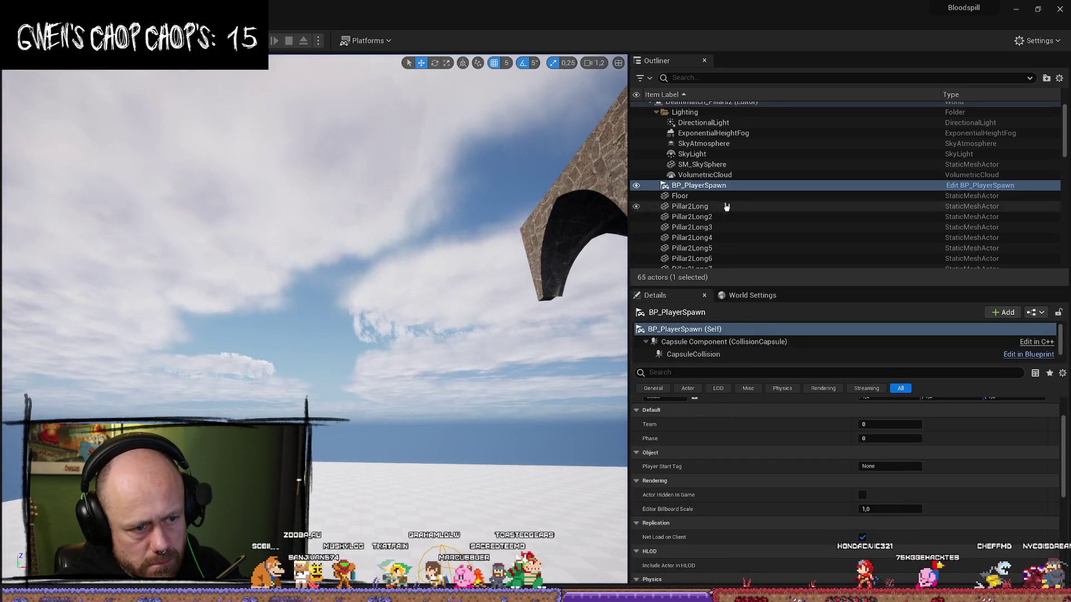
pyautogui.click(753, 295)
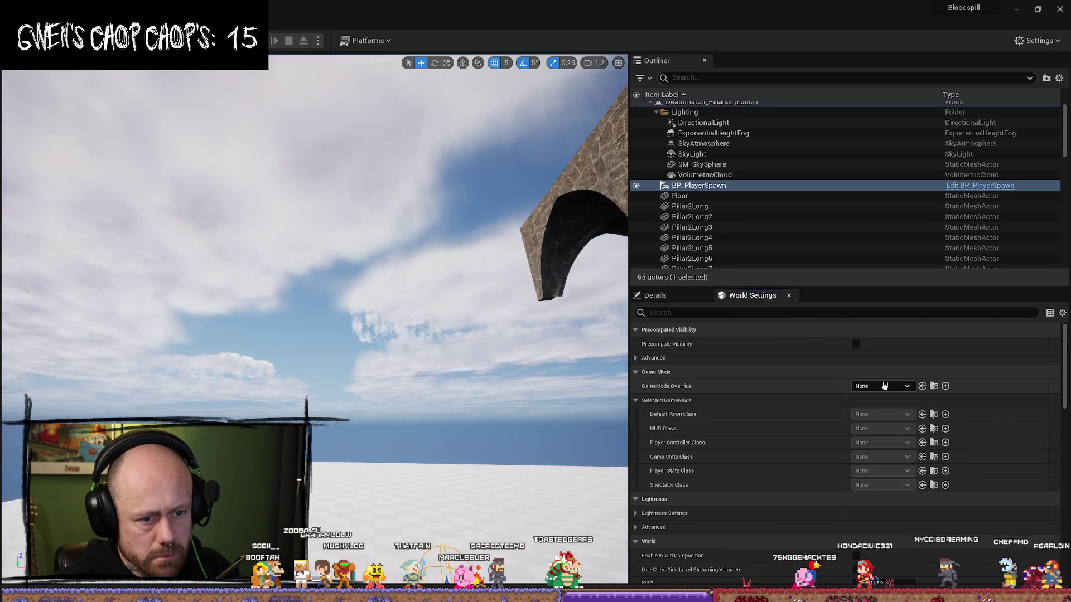
pyautogui.click(887, 386)
pyautogui.write('free')
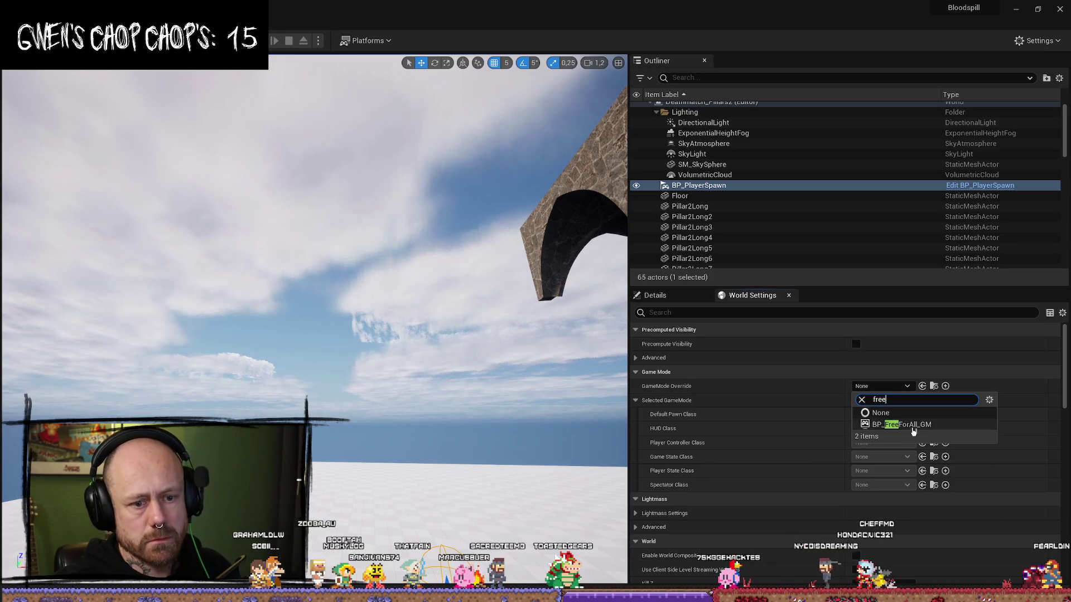
pyautogui.click(902, 424)
# Step: Playtest with the crossbow loadout, switching weapons and walking under the arches
pyautogui.click(260, 40)
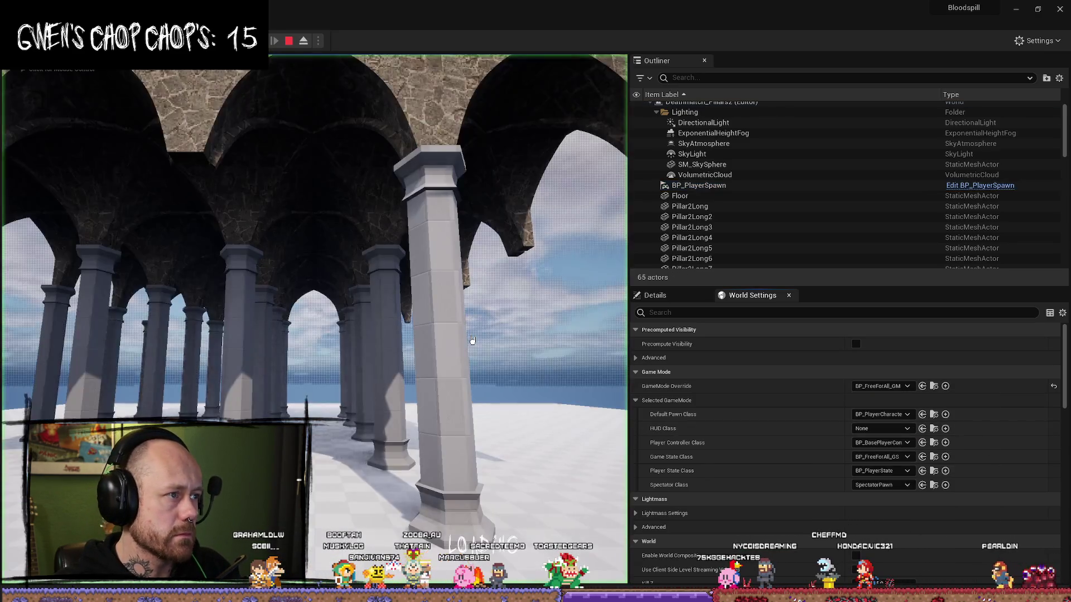
pyautogui.moveTo(629, 229); pyautogui.dragTo(807, 229)
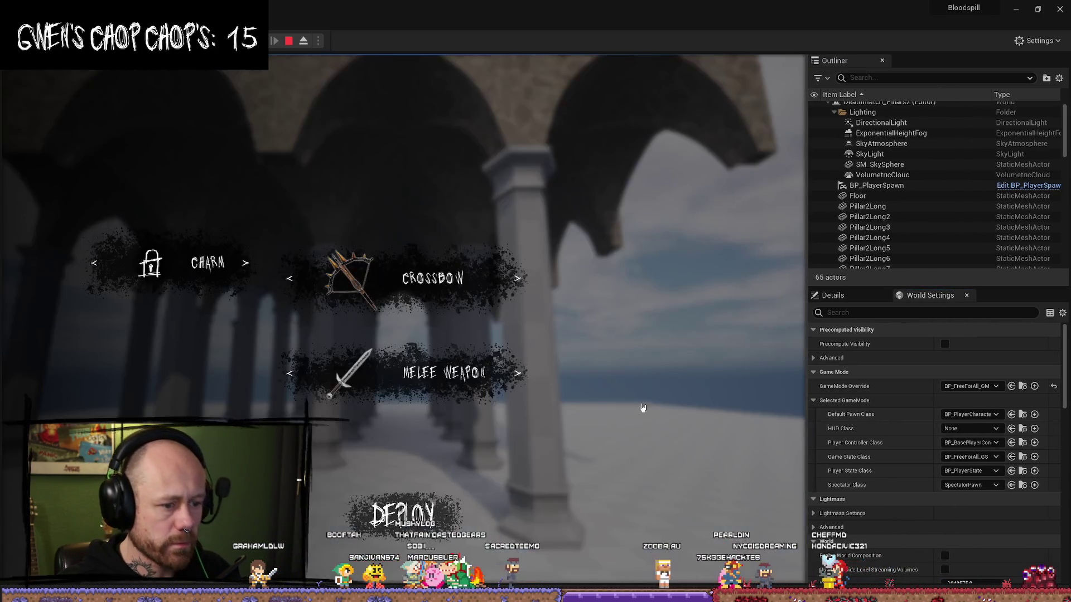
pyautogui.click(404, 512)
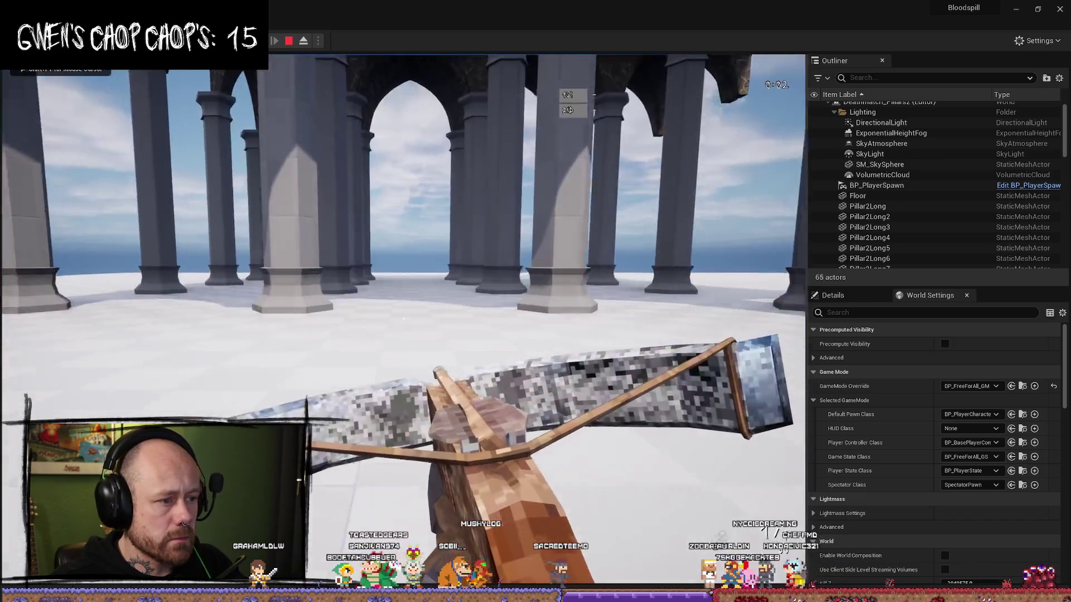
pyautogui.press('2')
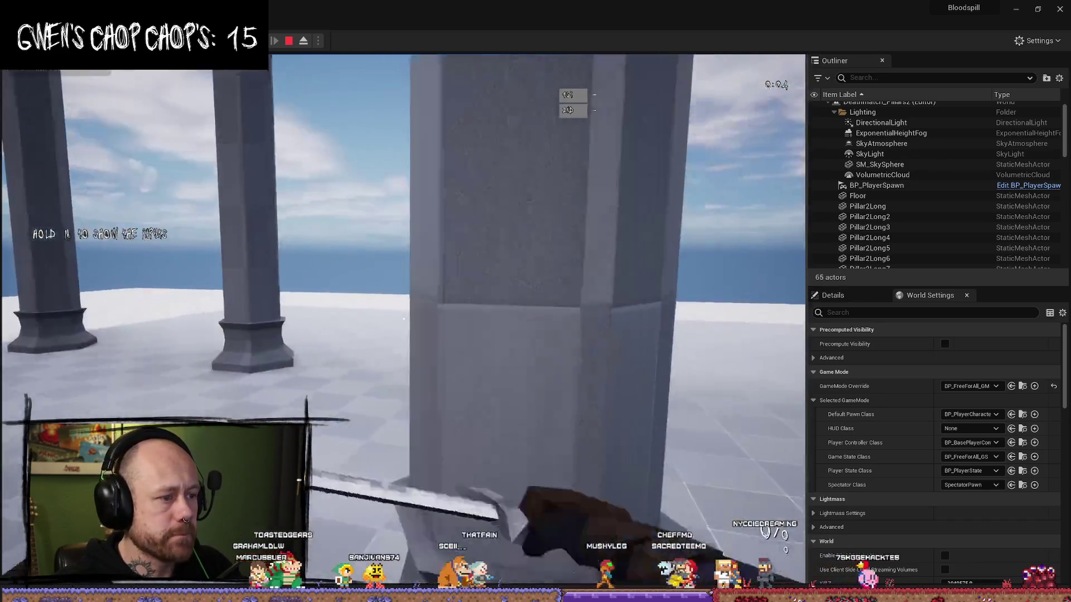
pyautogui.press('3')
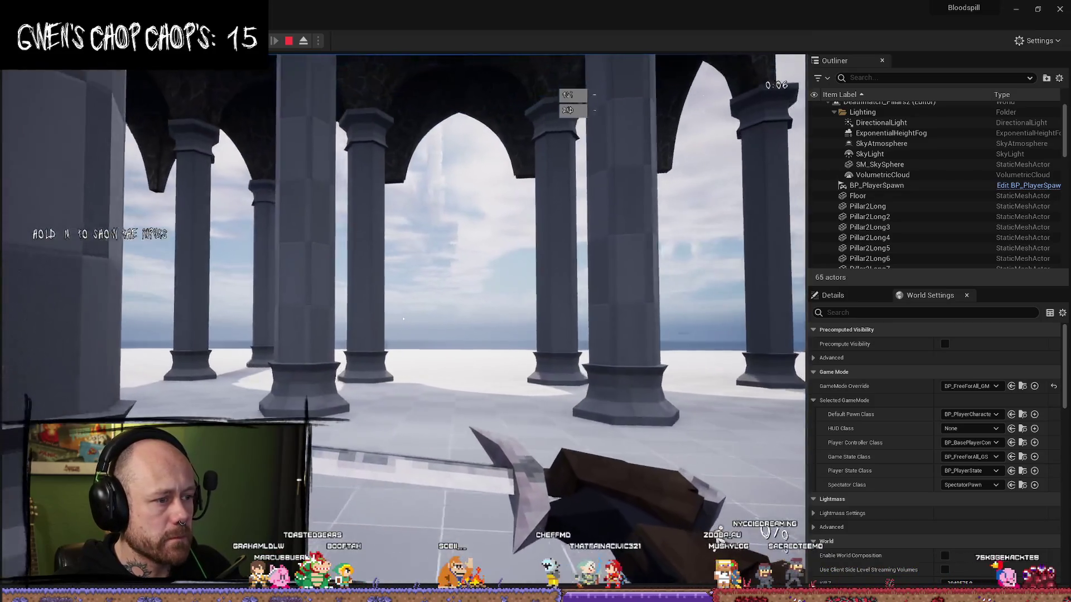
pyautogui.press('w')
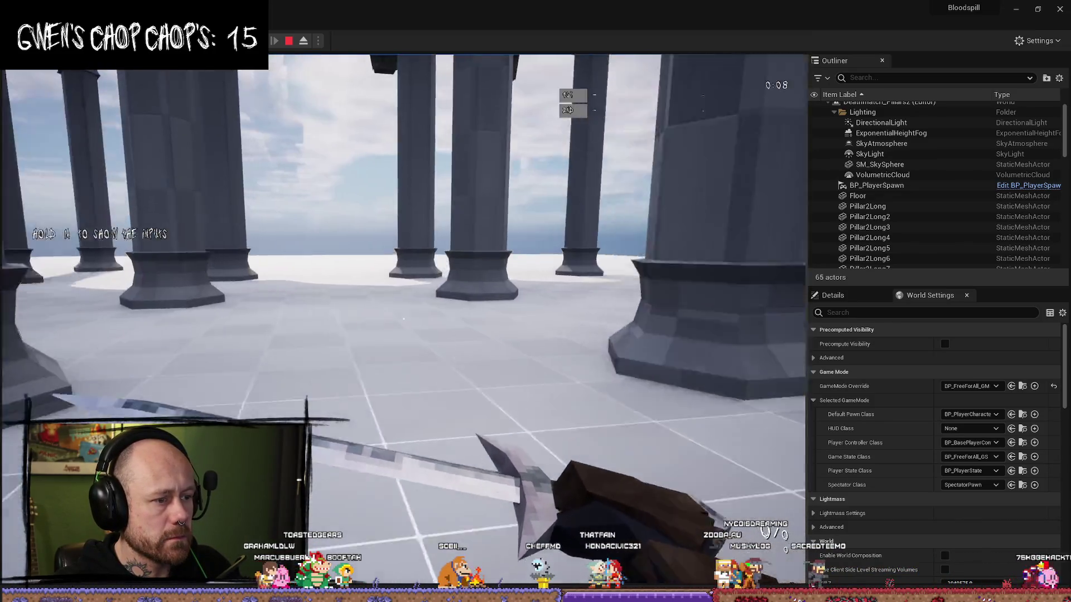
pyautogui.press('w')
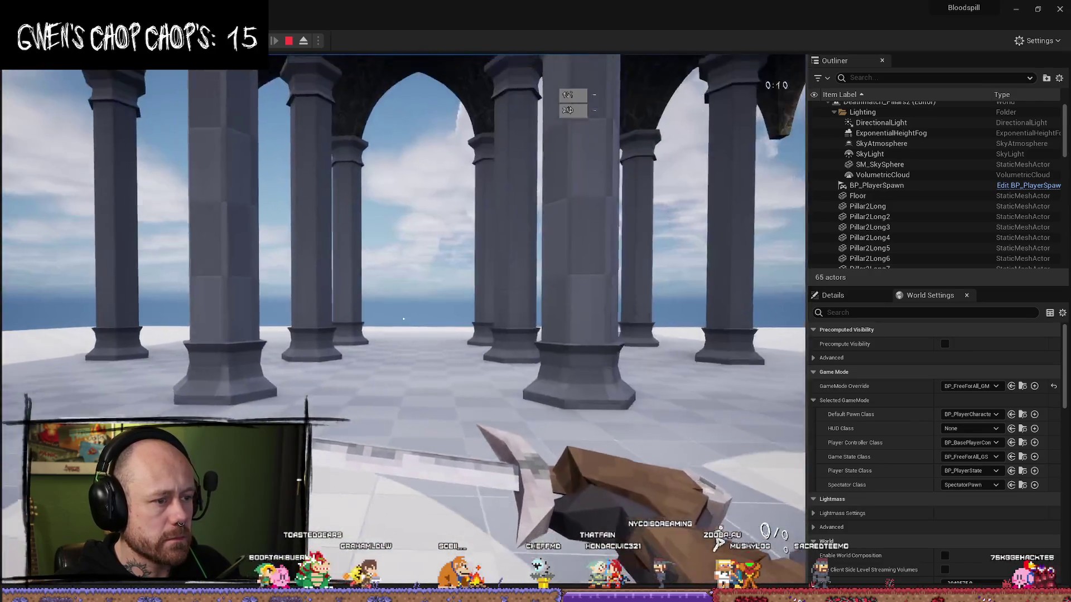
pyautogui.press('Escape')
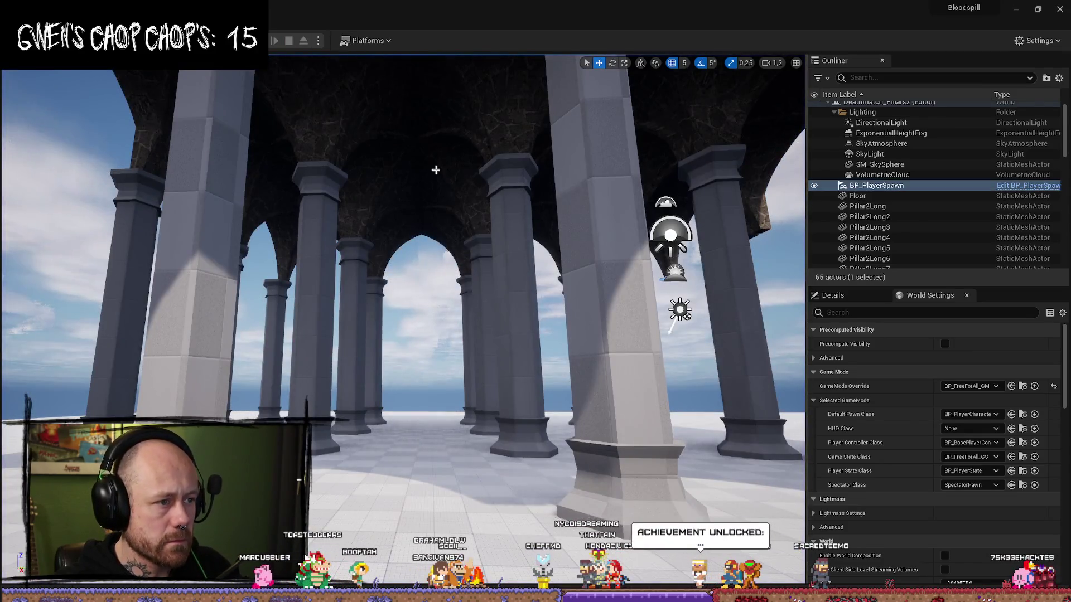
# Step: Select SM_ArchCeiling_01b32, SM_ArchCeiling_01b16 and several left-strip roof tiles
pyautogui.click(435, 170)
pyautogui.click(844, 300)
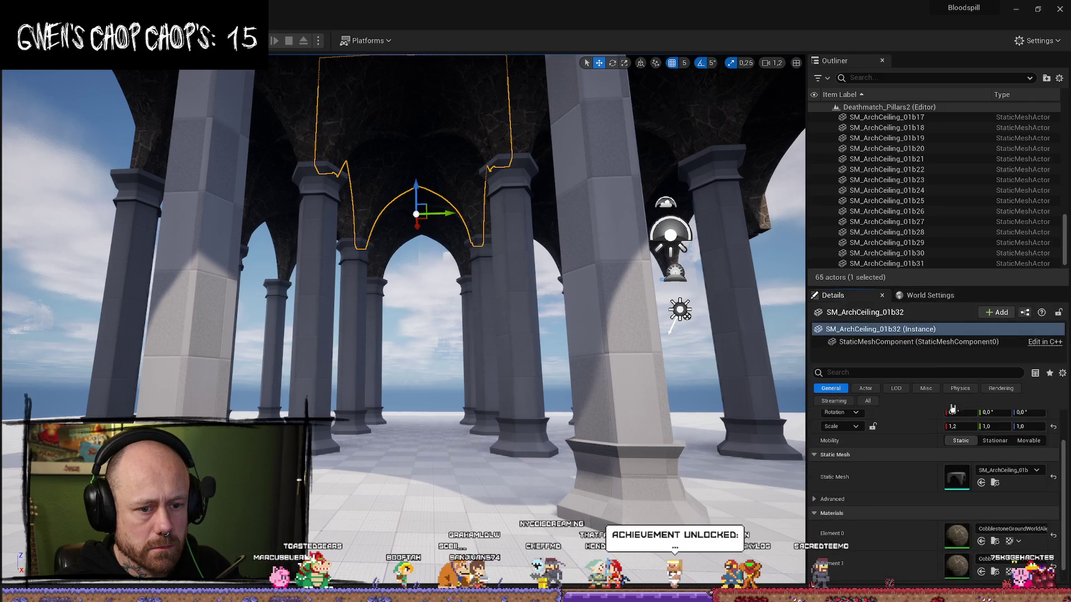
pyautogui.moveTo(601, 433)
pyautogui.mouseDown()
pyautogui.moveTo(598, 379)
pyautogui.moveTo(628, 385)
pyautogui.moveTo(628, 469)
pyautogui.mouseUp()
pyautogui.scroll(2, 627, 401)
pyautogui.click(379, 270)
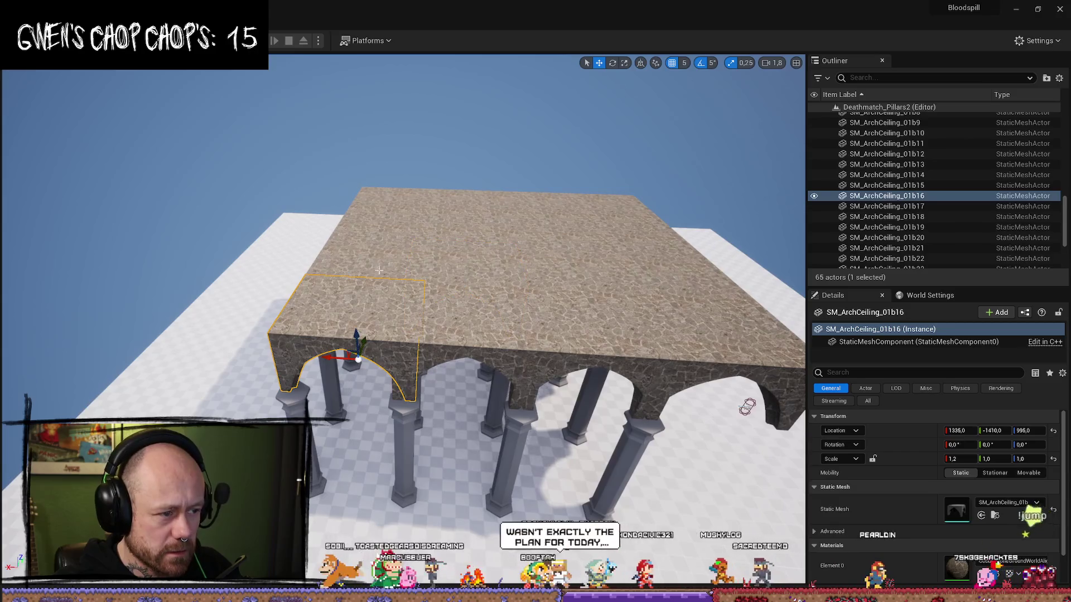
pyautogui.keyDown('ctrl'); pyautogui.click(388, 254); pyautogui.keyUp('ctrl')
pyautogui.keyDown('ctrl'); pyautogui.click(402, 208); pyautogui.keyUp('ctrl')
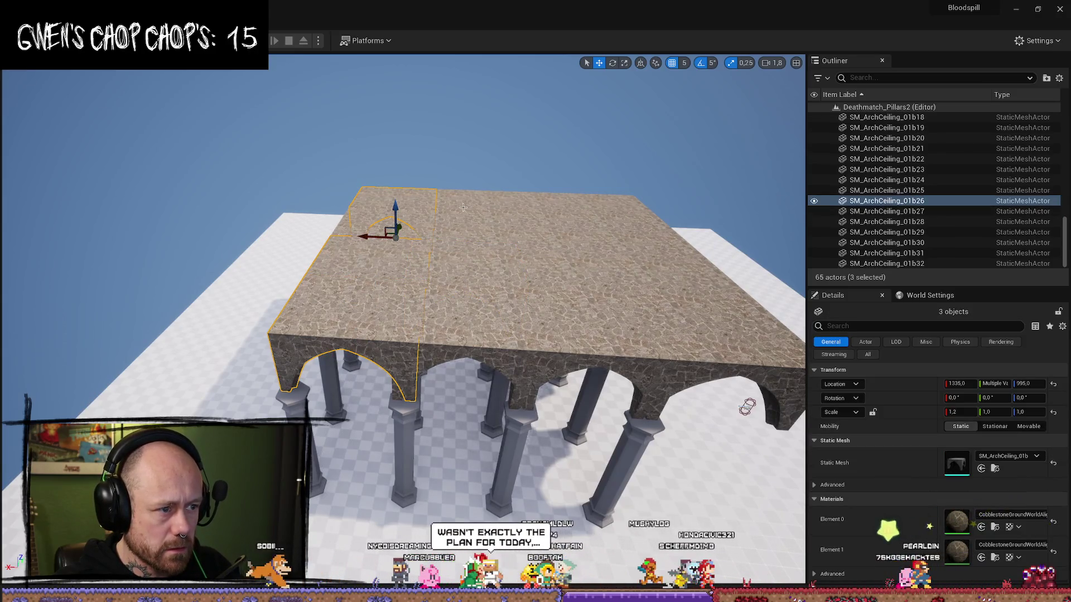
pyautogui.moveTo(437, 230); pyautogui.dragTo(469, 224)
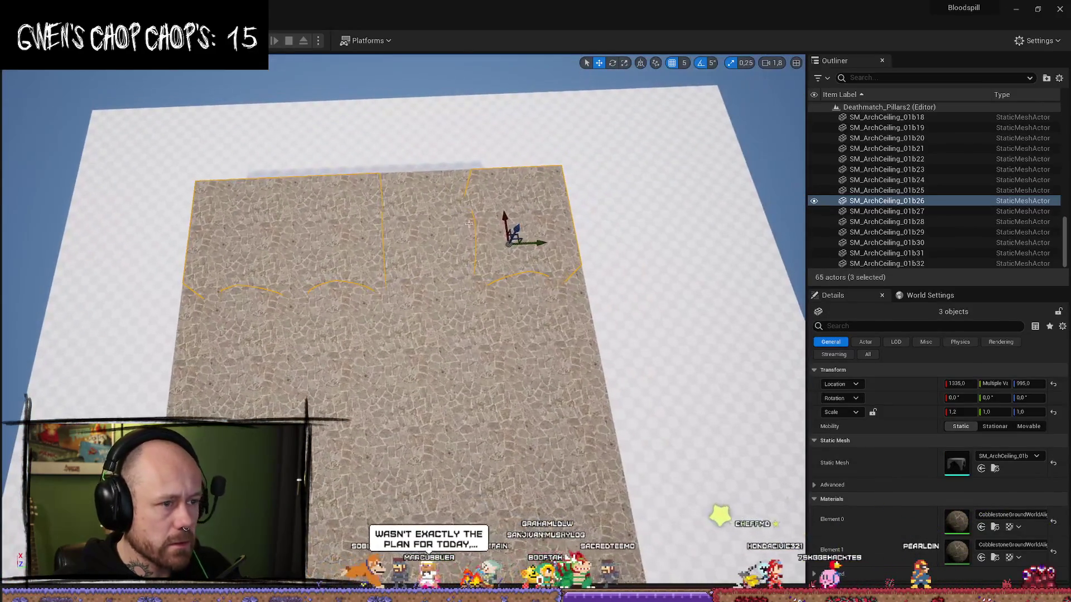
pyautogui.keyDown('ctrl'); pyautogui.click(518, 313); pyautogui.keyUp('ctrl')
pyautogui.keyDown('ctrl'); pyautogui.click(429, 324); pyautogui.keyUp('ctrl')
pyautogui.keyDown('ctrl'); pyautogui.click(341, 338); pyautogui.keyUp('ctrl')
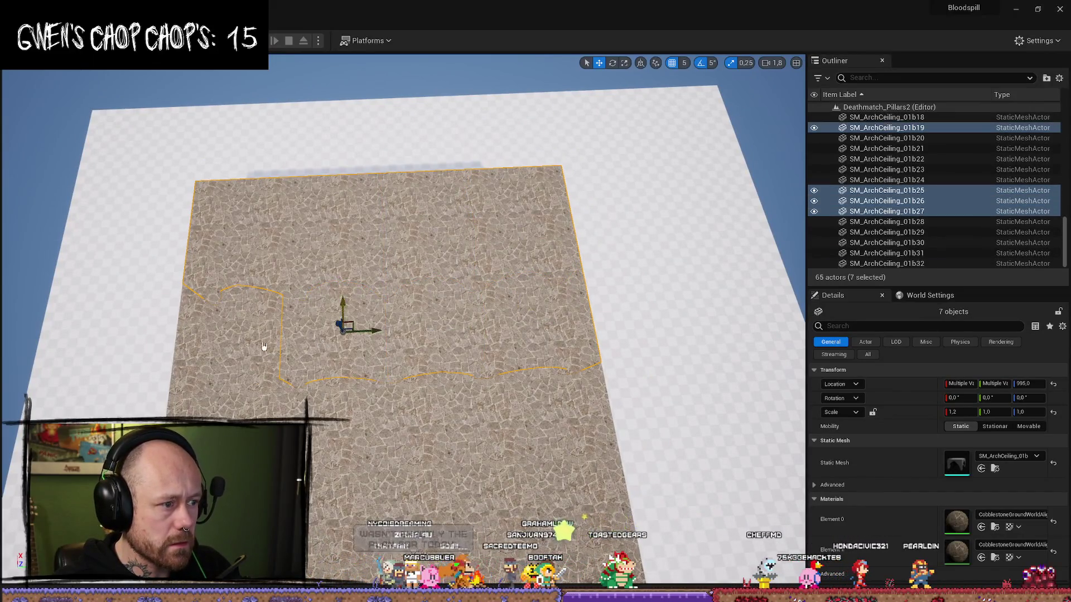
pyautogui.keyDown('ctrl'); pyautogui.click(260, 348); pyautogui.keyUp('ctrl')
pyautogui.moveTo(468, 224); pyautogui.dragTo(514, 212)
pyautogui.moveTo(228, 416); pyautogui.dragTo(256, 415)
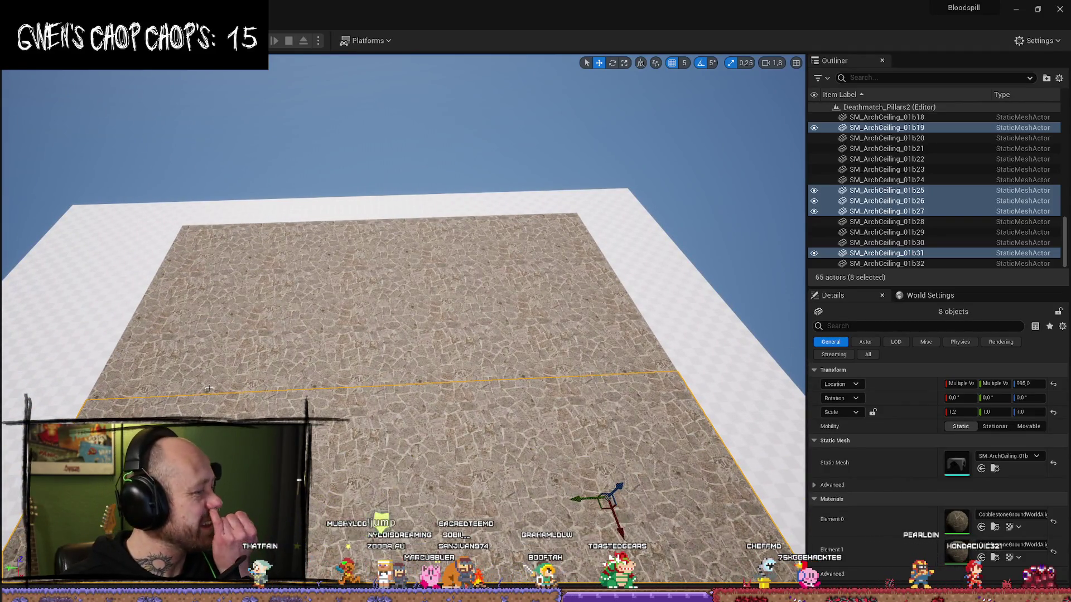
# Step: Build a larger roof-tile selection starting from SM_ArchCeiling_01b2
pyautogui.click(188, 368)
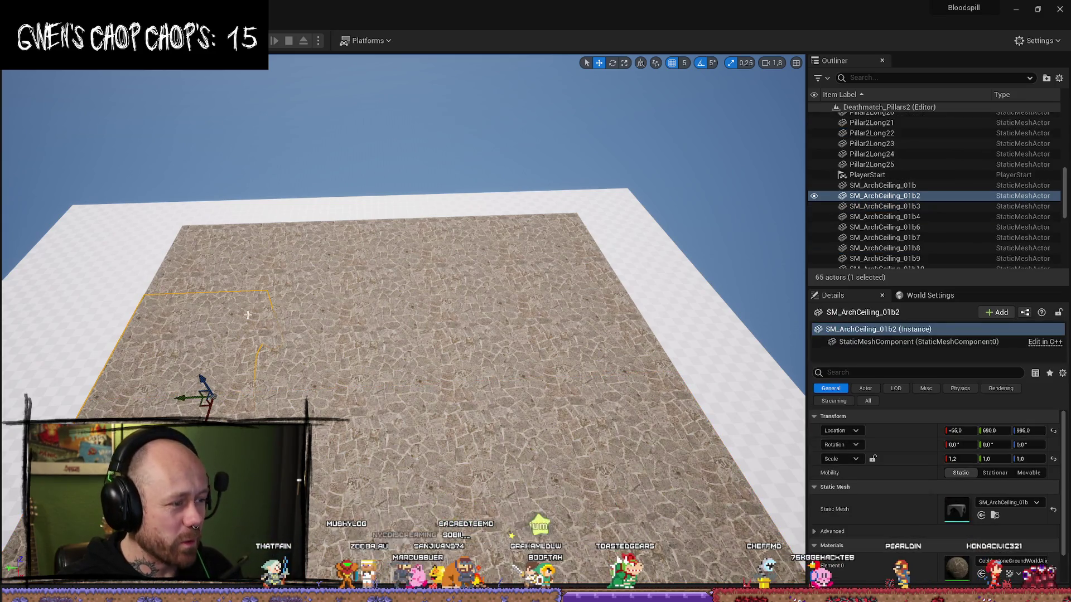
pyautogui.keyDown('ctrl'); pyautogui.click(227, 307); pyautogui.keyUp('ctrl')
pyautogui.keyDown('ctrl'); pyautogui.click(431, 301); pyautogui.keyUp('ctrl')
pyautogui.keyDown('ctrl'); pyautogui.click(514, 301); pyautogui.keyUp('ctrl')
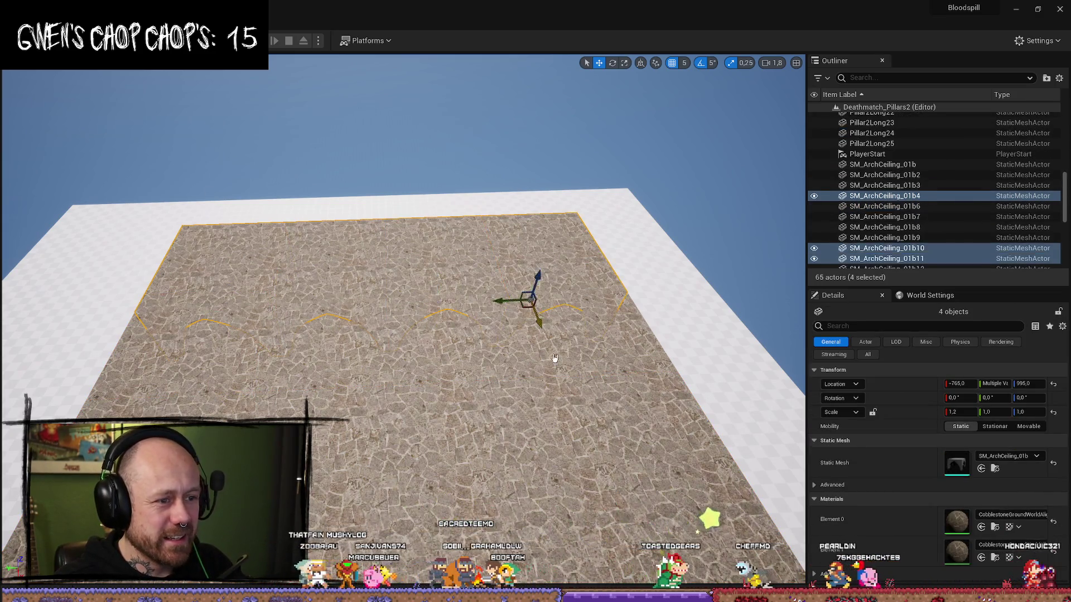
pyautogui.keyDown('ctrl'); pyautogui.click(614, 424); pyautogui.keyUp('ctrl')
pyautogui.keyDown('ctrl'); pyautogui.click(409, 383); pyautogui.keyUp('ctrl')
pyautogui.keyDown('ctrl'); pyautogui.click(313, 346); pyautogui.keyUp('ctrl')
pyautogui.keyDown('ctrl'); pyautogui.click(442, 383); pyautogui.keyUp('ctrl')
pyautogui.keyDown('ctrl'); pyautogui.click(203, 389); pyautogui.keyUp('ctrl')
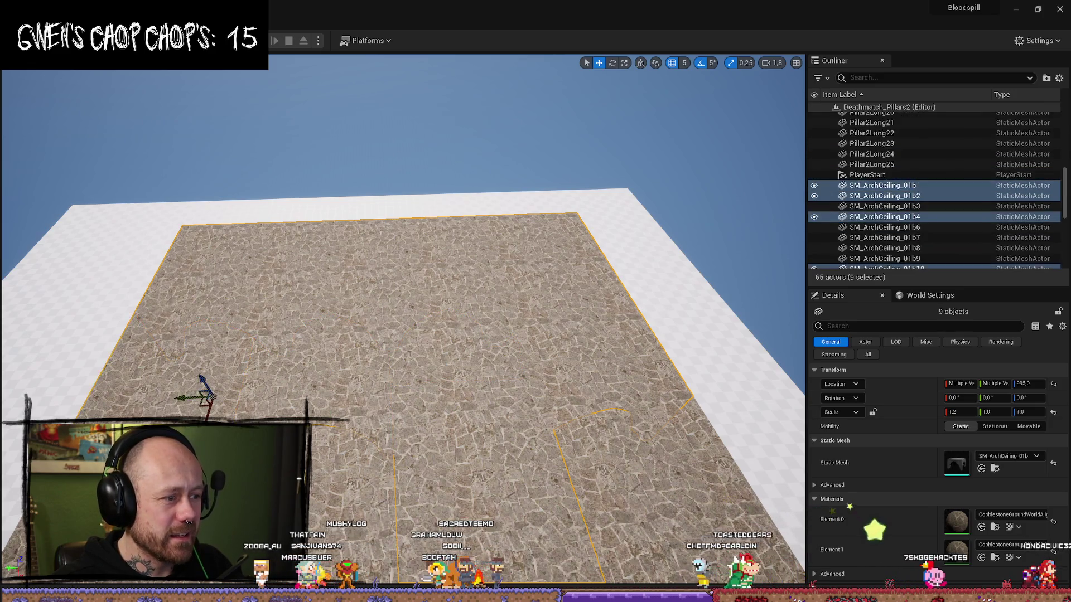
pyautogui.keyDown('ctrl'); pyautogui.click(346, 496); pyautogui.keyUp('ctrl')
pyautogui.keyDown('ctrl'); pyautogui.click(346, 497); pyautogui.keyUp('ctrl')
pyautogui.scroll(3, 346, 390)
pyautogui.keyDown('ctrl'); pyautogui.click(310, 283); pyautogui.keyUp('ctrl')
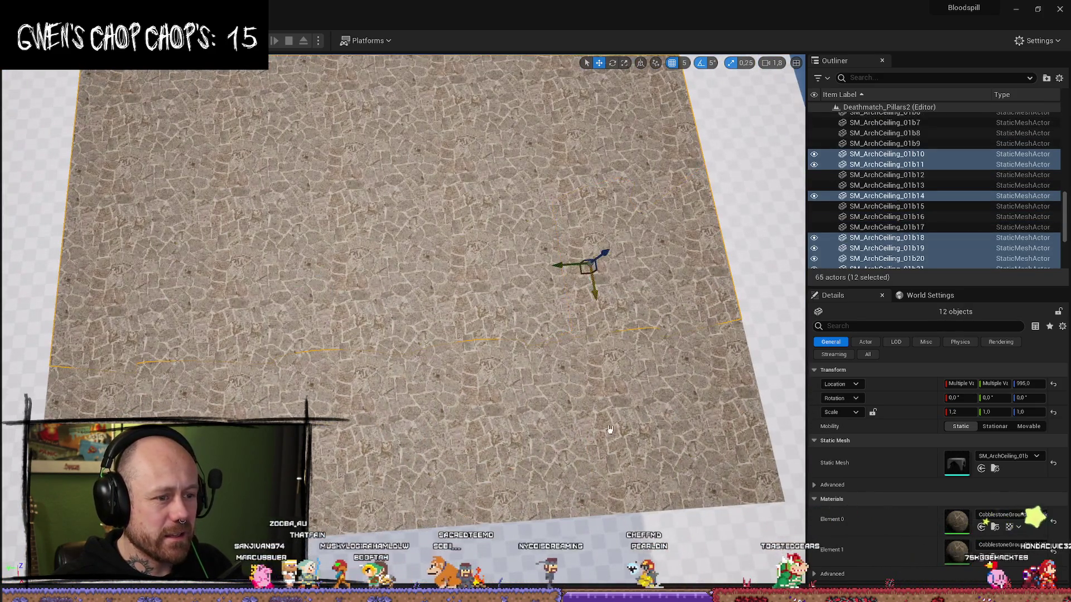
pyautogui.keyDown('ctrl'); pyautogui.click(576, 270); pyautogui.keyUp('ctrl')
pyautogui.keyDown('ctrl'); pyautogui.click(421, 442); pyautogui.keyUp('ctrl')
pyautogui.keyDown('ctrl'); pyautogui.click(168, 390); pyautogui.keyUp('ctrl')
pyautogui.keyDown('ctrl'); pyautogui.click(223, 279); pyautogui.keyUp('ctrl')
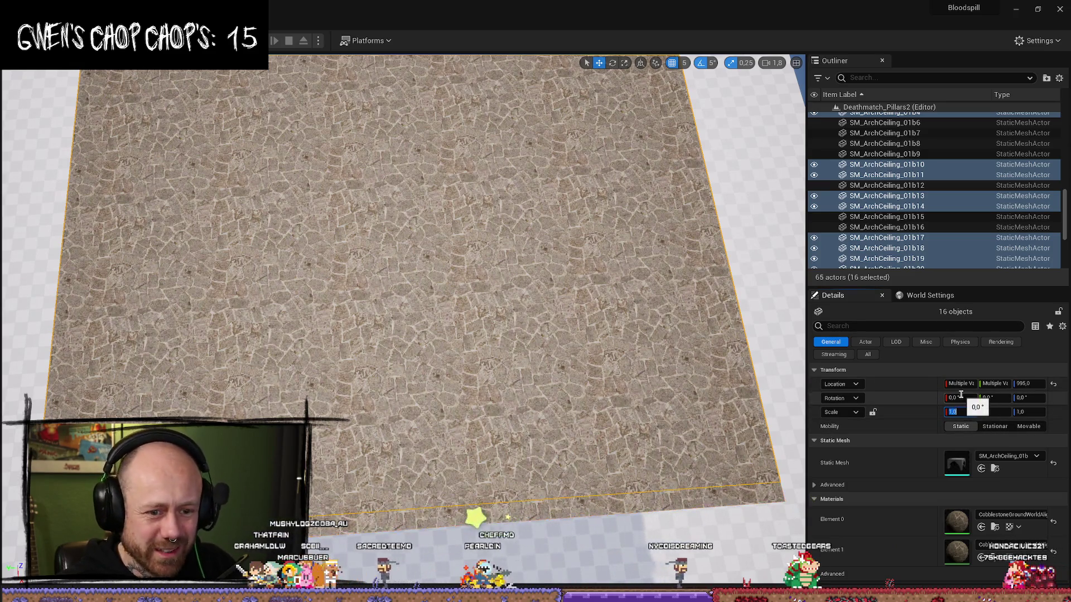
pyautogui.moveTo(512, 373); pyautogui.dragTo(308, 271)
# Step: Select arches SM_ArchCeiling_01b16, 01b30 and two others, and set X scale to 1.0
pyautogui.click(484, 238)
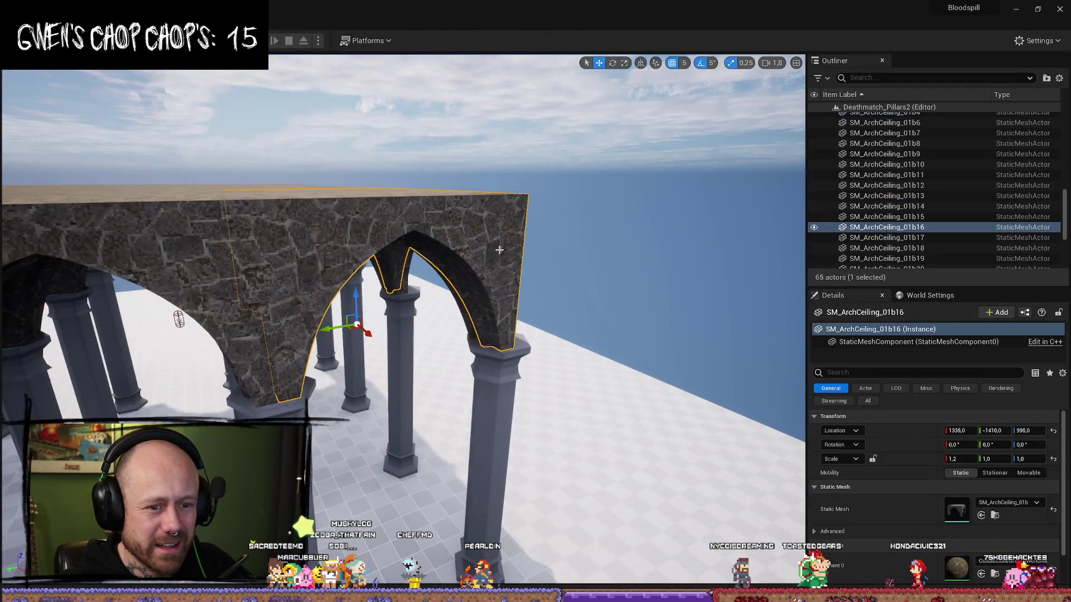
pyautogui.moveTo(179, 319); pyautogui.dragTo(344, 262)
pyautogui.keyDown('ctrl'); pyautogui.click(344, 262); pyautogui.keyUp('ctrl')
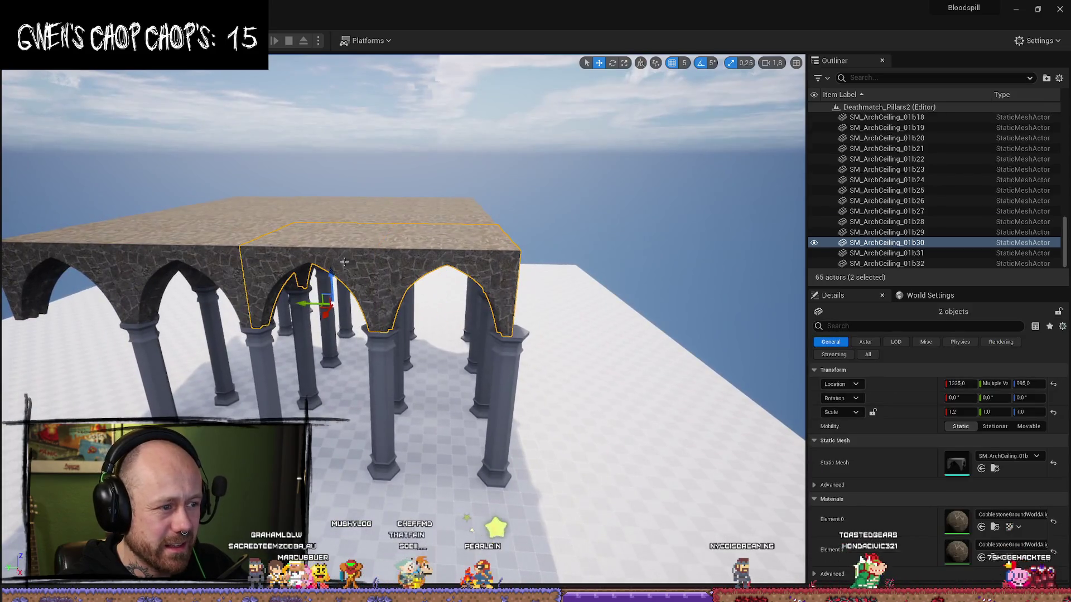
pyautogui.keyDown('ctrl'); pyautogui.click(228, 266); pyautogui.keyUp('ctrl')
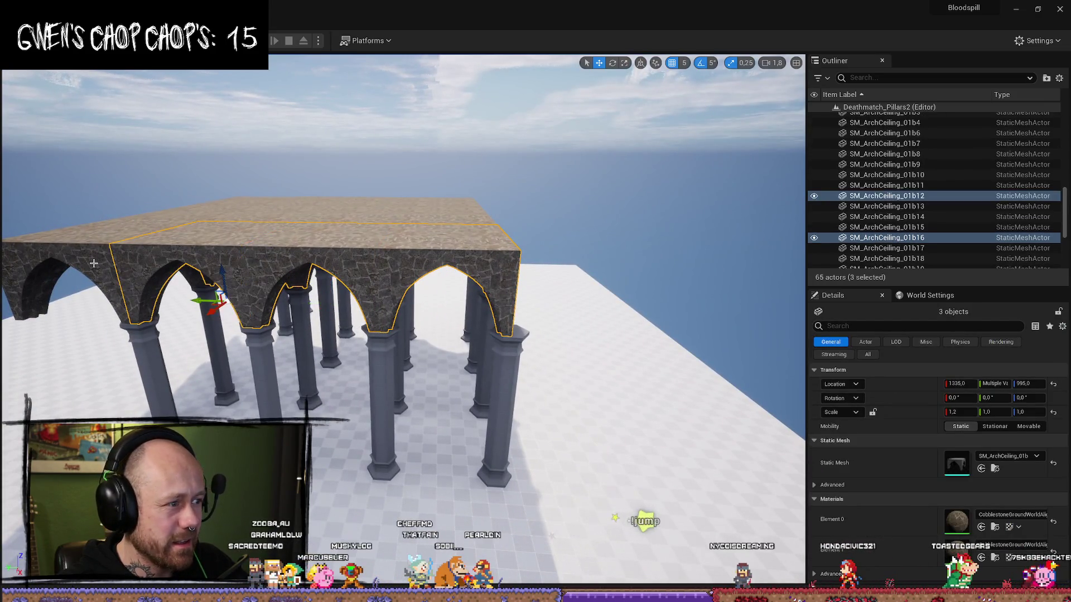
pyautogui.keyDown('ctrl'); pyautogui.click(67, 273); pyautogui.keyUp('ctrl')
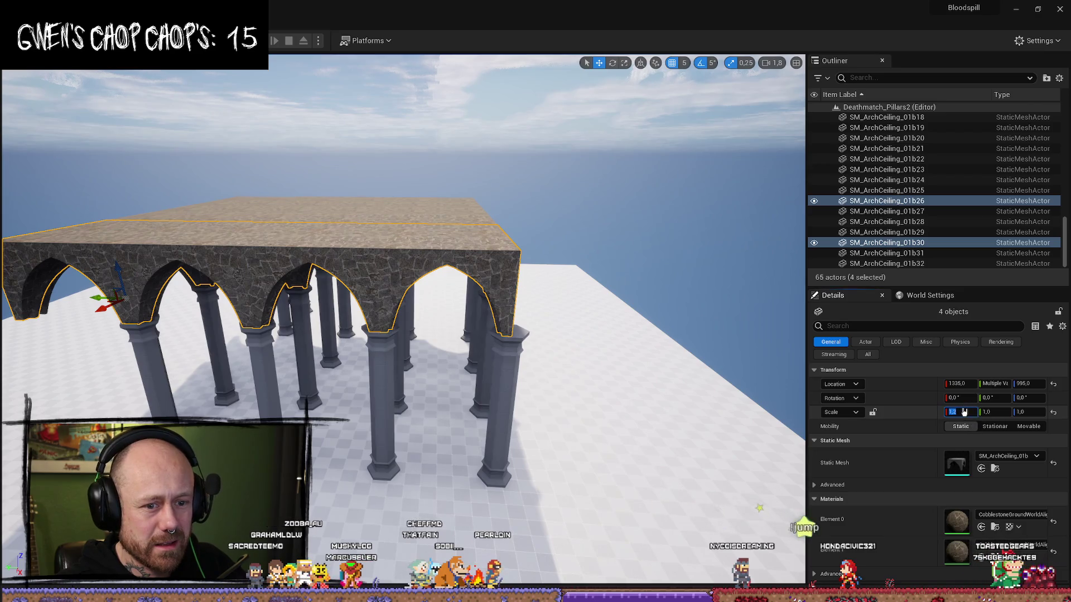
pyautogui.write('1')
pyautogui.press('Return')
# Step: Inspect the arches from below and frame SM_ArchCeiling_01b32
pyautogui.moveTo(390, 334); pyautogui.dragTo(390, 257)
pyautogui.moveTo(402, 301)
pyautogui.mouseDown()
pyautogui.moveTo(380, 330)
pyautogui.moveTo(357, 325)
pyautogui.moveTo(526, 290)
pyautogui.moveTo(526, 278)
pyautogui.mouseUp()
pyautogui.click(550, 244)
pyautogui.press('f')
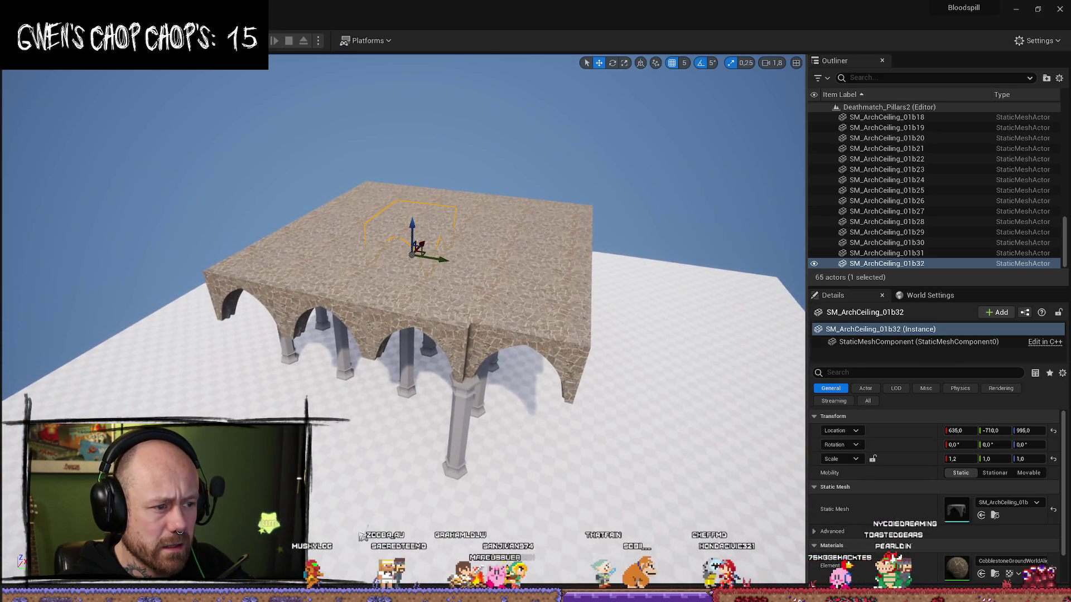
# Step: Select the 16 right-side arch ceiling tiles and delete them
pyautogui.click(447, 323)
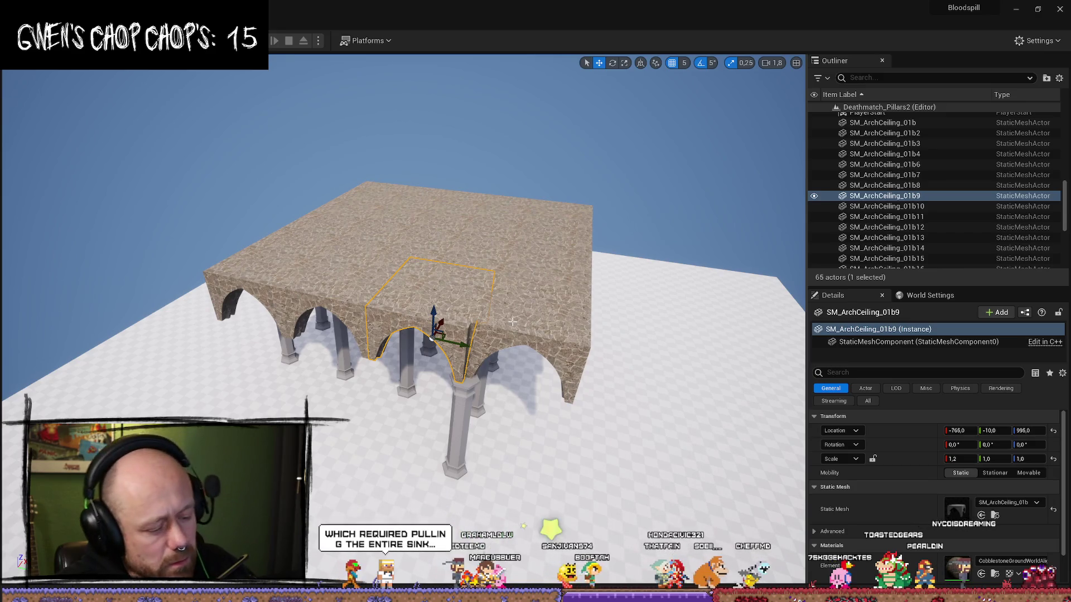
pyautogui.keyDown('ctrl'); pyautogui.click(418, 240); pyautogui.keyUp('ctrl')
pyautogui.keyDown('ctrl'); pyautogui.click(555, 229); pyautogui.keyUp('ctrl')
pyautogui.keyDown('ctrl'); pyautogui.click(379, 212); pyautogui.keyUp('ctrl')
pyautogui.keyDown('ctrl'); pyautogui.click(553, 330); pyautogui.keyUp('ctrl')
pyautogui.keyDown('ctrl'); pyautogui.click(385, 195); pyautogui.keyUp('ctrl')
pyautogui.keyDown('ctrl'); pyautogui.click(346, 209); pyautogui.keyUp('ctrl')
pyautogui.keyDown('ctrl'); pyautogui.click(324, 223); pyautogui.keyUp('ctrl')
pyautogui.keyDown('ctrl'); pyautogui.click(368, 221); pyautogui.keyUp('ctrl')
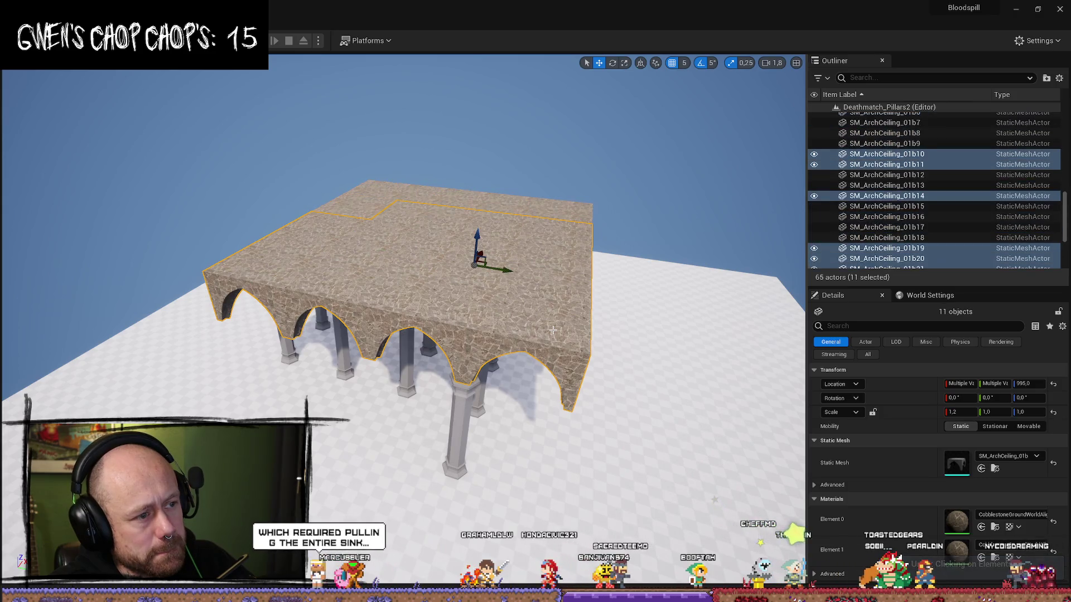
pyautogui.keyDown('ctrl'); pyautogui.click(380, 192); pyautogui.keyUp('ctrl')
pyautogui.keyDown('ctrl'); pyautogui.click(443, 202); pyautogui.keyUp('ctrl')
pyautogui.keyDown('ctrl'); pyautogui.click(502, 204); pyautogui.keyUp('ctrl')
pyautogui.keyDown('ctrl'); pyautogui.click(571, 207); pyautogui.keyUp('ctrl')
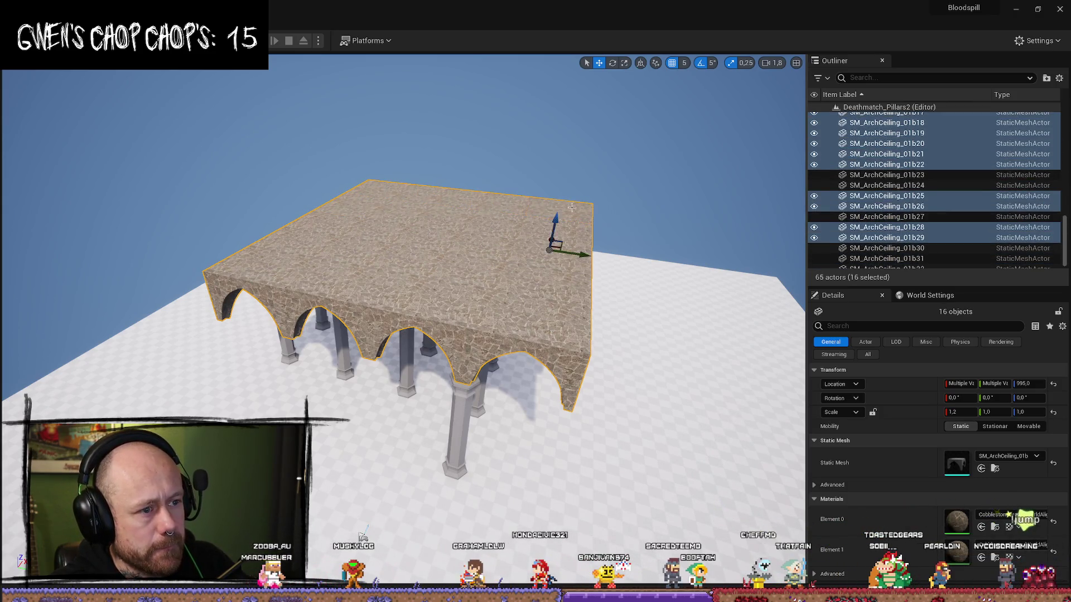
pyautogui.keyDown('ctrl'); pyautogui.click(572, 208); pyautogui.keyUp('ctrl')
pyautogui.keyDown('ctrl'); pyautogui.click(569, 209); pyautogui.keyUp('ctrl')
pyautogui.press('Delete')
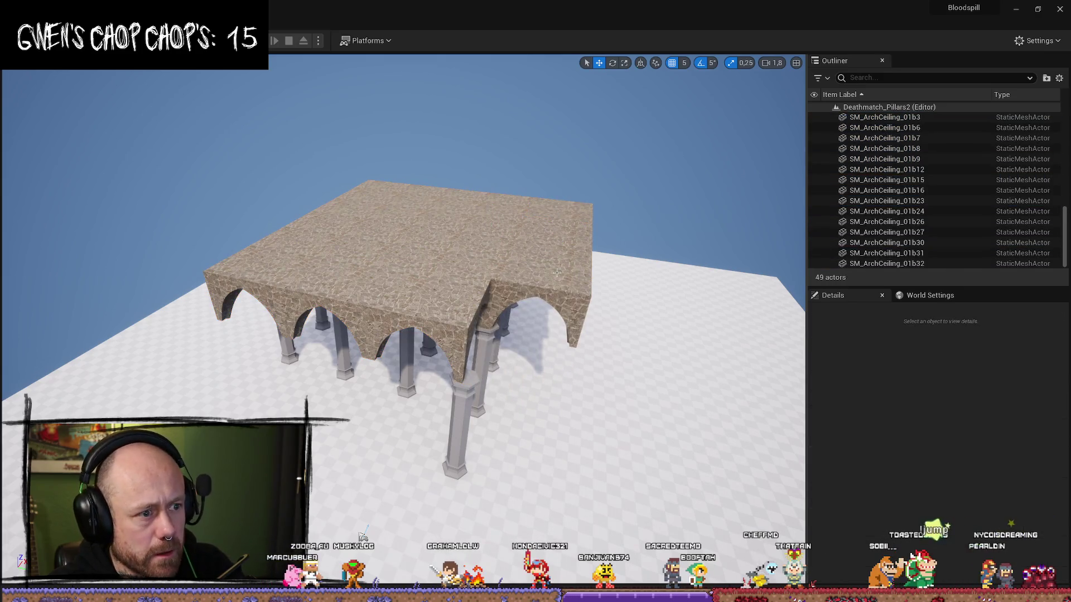
# Step: Select the 15 remaining ceiling pieces and set their X scale to 1.0
pyautogui.click(558, 279)
pyautogui.keyDown('ctrl'); pyautogui.click(466, 251); pyautogui.keyUp('ctrl')
pyautogui.keyDown('ctrl'); pyautogui.click(446, 267); pyautogui.keyUp('ctrl')
pyautogui.keyDown('ctrl'); pyautogui.click(538, 218); pyautogui.keyUp('ctrl')
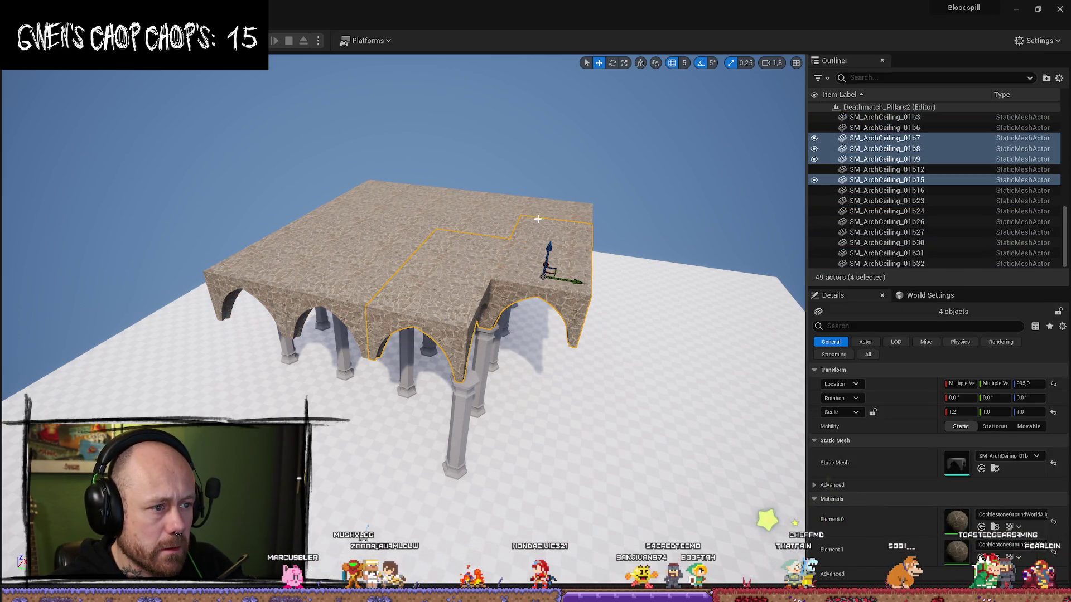
pyautogui.keyDown('ctrl'); pyautogui.click(443, 208); pyautogui.keyUp('ctrl')
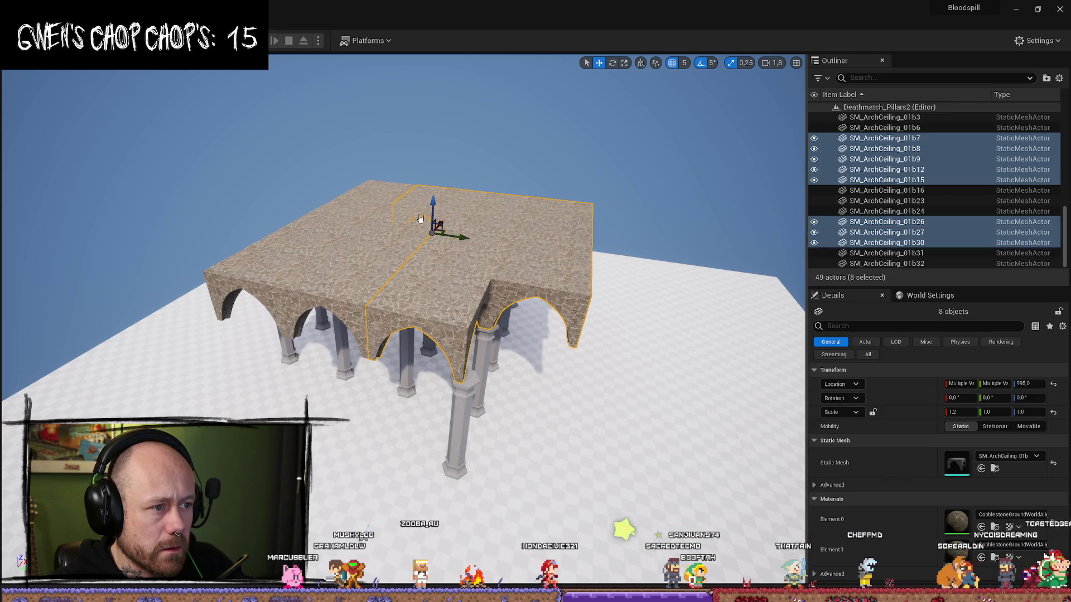
pyautogui.keyDown('ctrl'); pyautogui.click(368, 267); pyautogui.keyUp('ctrl')
pyautogui.keyDown('ctrl'); pyautogui.click(354, 301); pyautogui.keyUp('ctrl')
pyautogui.keyDown('ctrl'); pyautogui.click(287, 282); pyautogui.keyUp('ctrl')
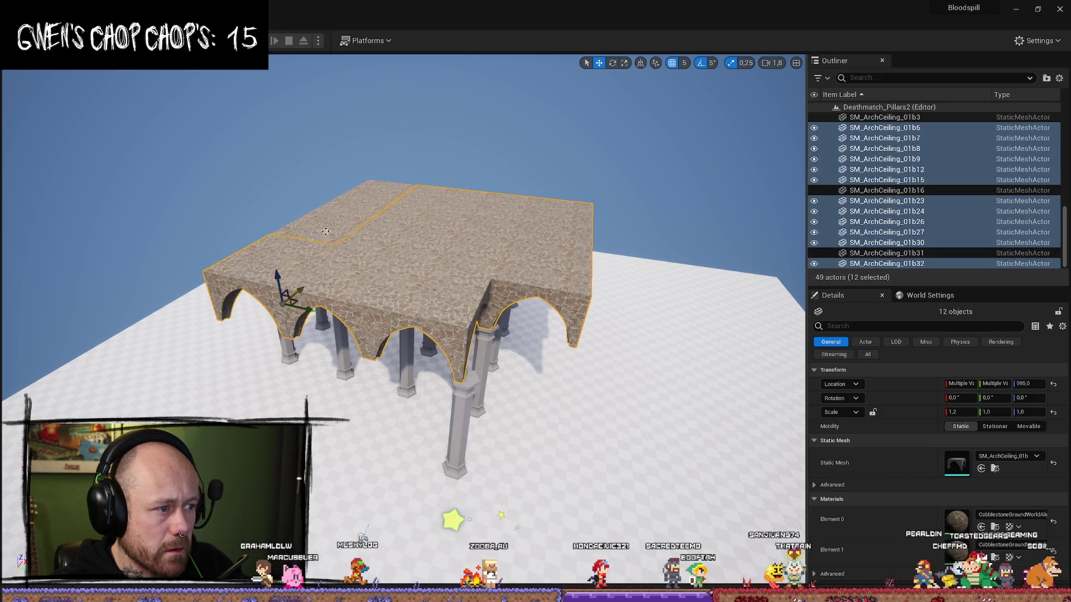
pyautogui.keyDown('ctrl'); pyautogui.click(357, 210); pyautogui.keyUp('ctrl')
pyautogui.keyDown('ctrl'); pyautogui.click(366, 226); pyautogui.keyUp('ctrl')
pyautogui.keyDown('ctrl'); pyautogui.click(397, 210); pyautogui.keyUp('ctrl')
pyautogui.moveTo(410, 237); pyautogui.dragTo(653, 272)
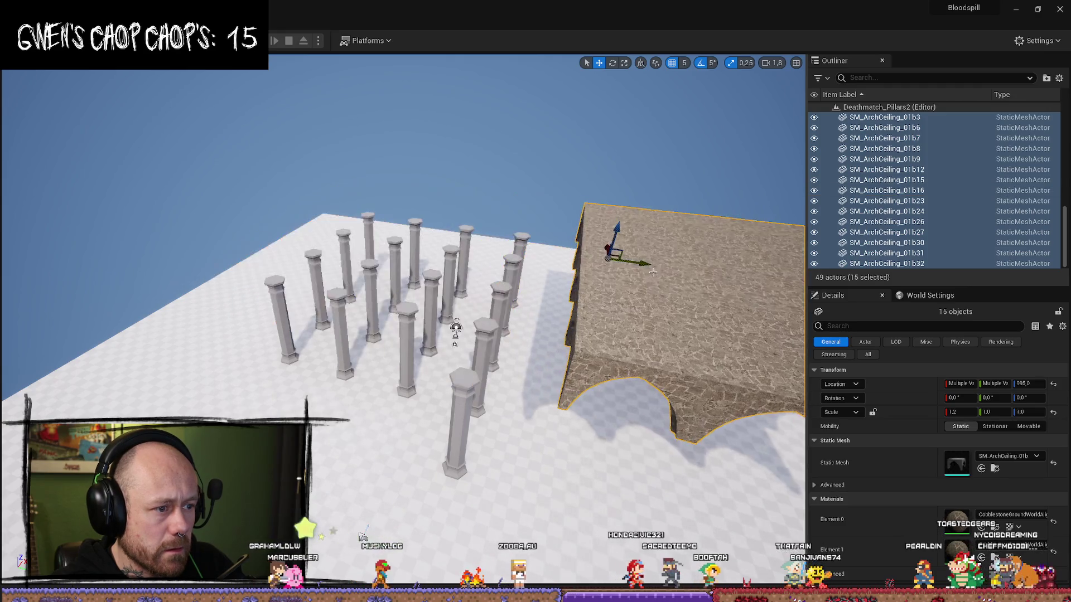
pyautogui.hotkey('ctrl', 'z')
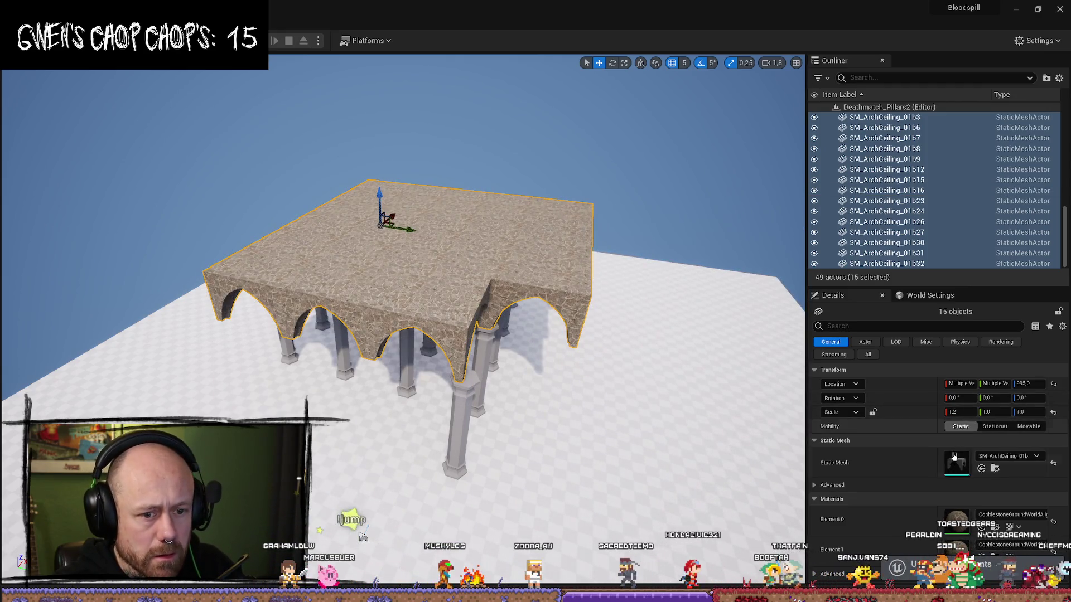
pyautogui.write('1')
pyautogui.press('Return')
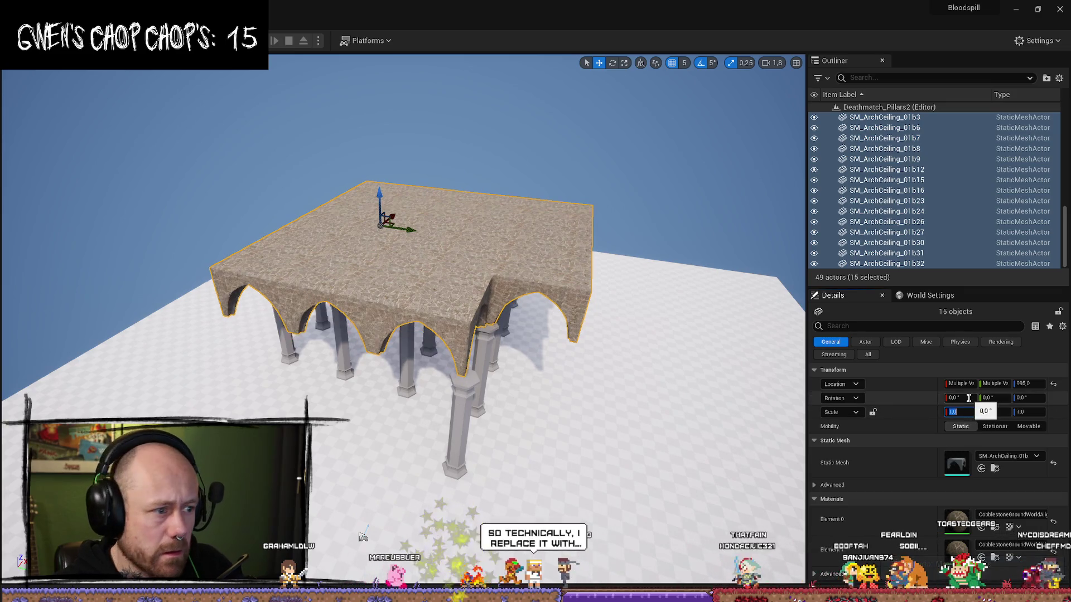
pyautogui.scroll(15, 733, 411)
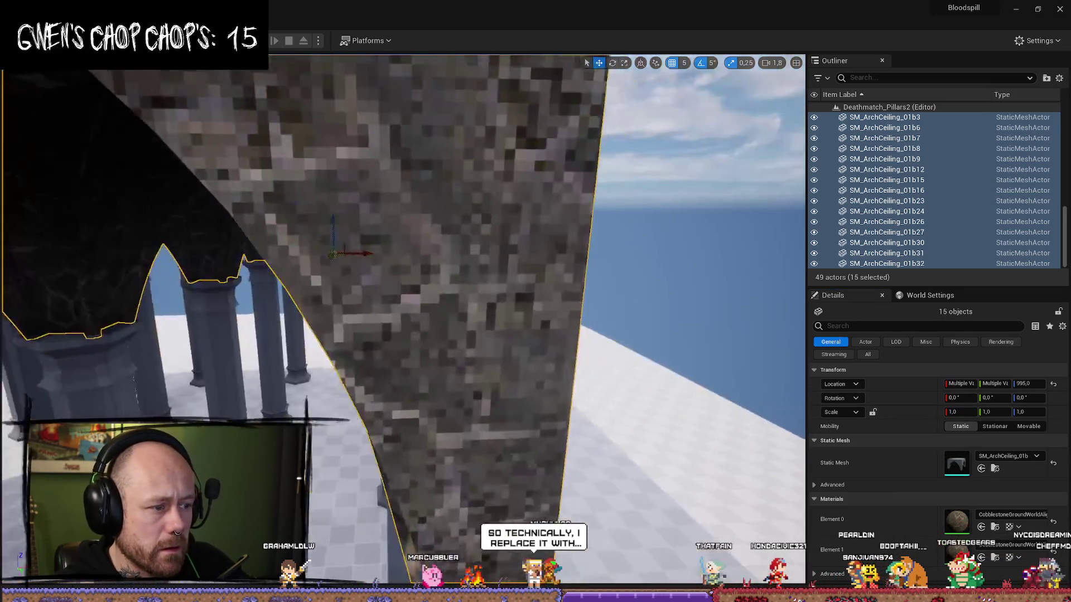
pyautogui.scroll(6, 403, 279)
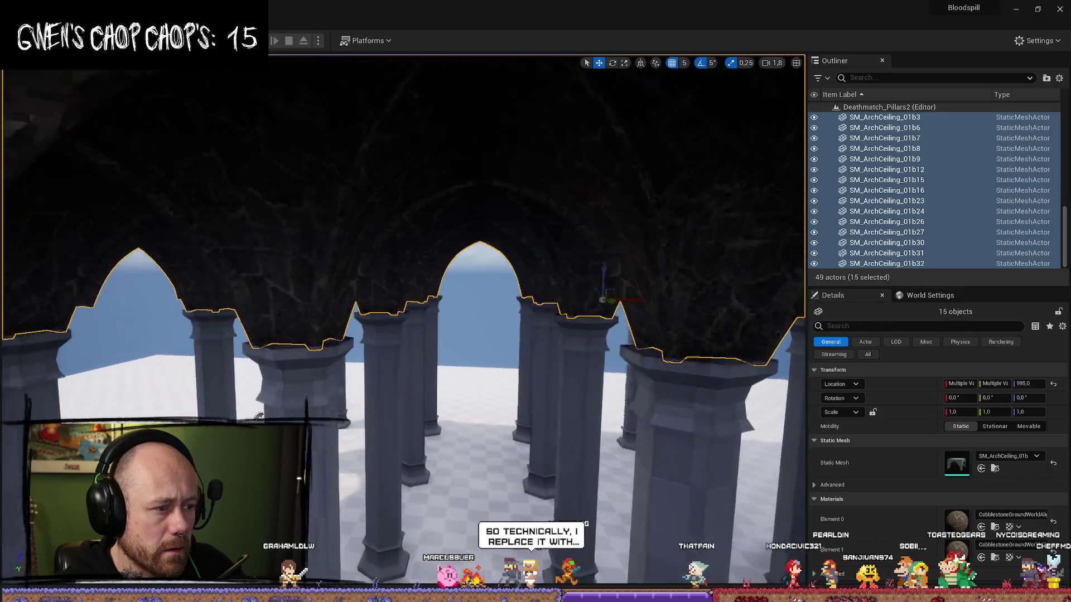
pyautogui.scroll(-10, 694, 239)
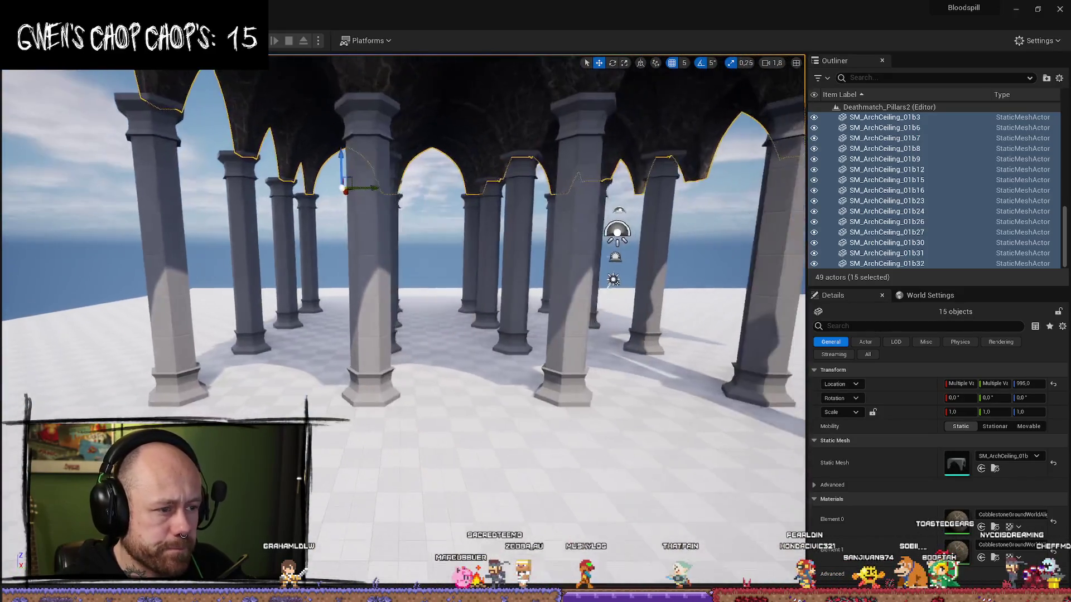
pyautogui.scroll(10, 695, 240)
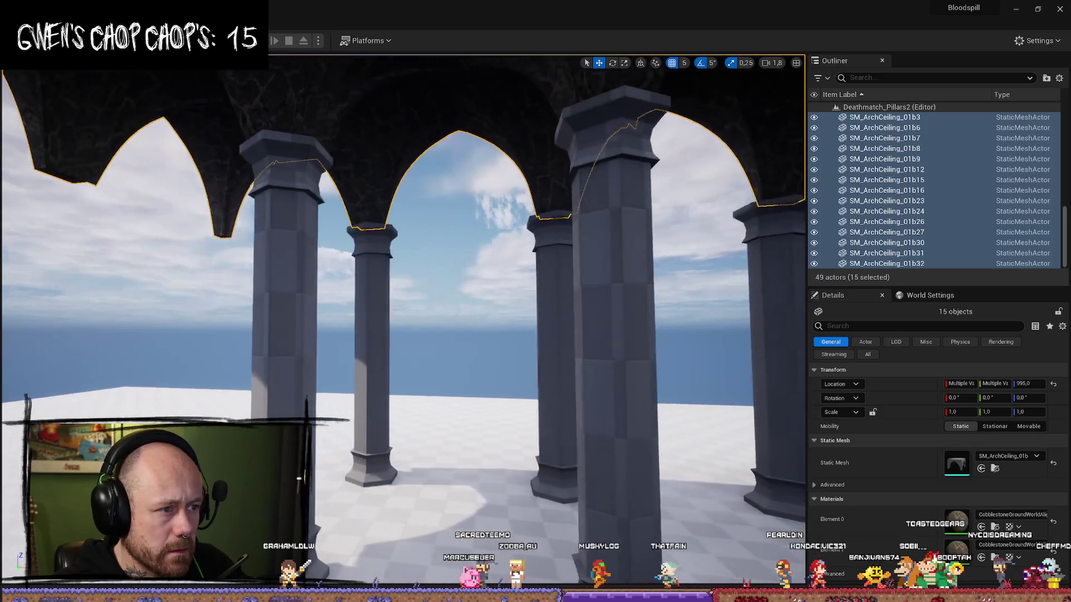
pyautogui.scroll(-10, 403, 278)
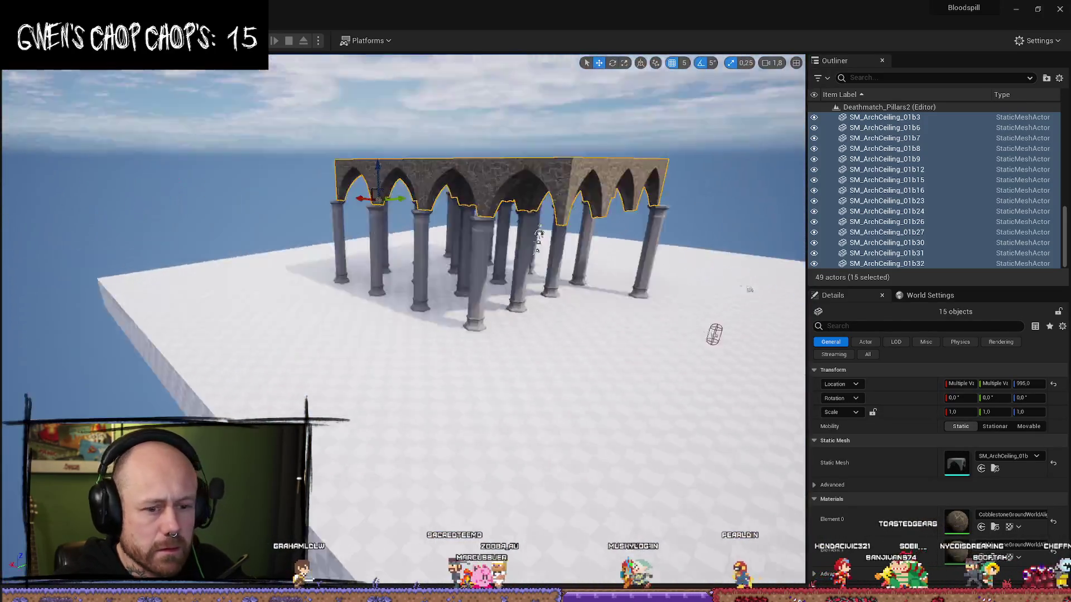
pyautogui.moveTo(201, 115); pyautogui.dragTo(200, 114)
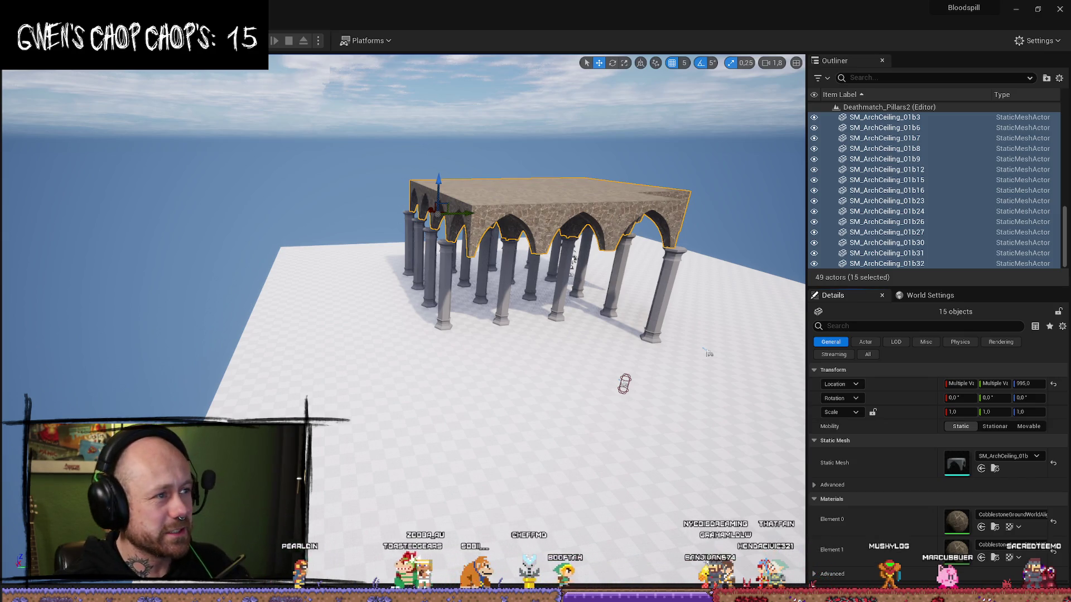
pyautogui.hotkey('alt', 'p')
# Step: Walk the pillared hall in first person, switching to the sword, then stop the playtest
pyautogui.click(410, 516)
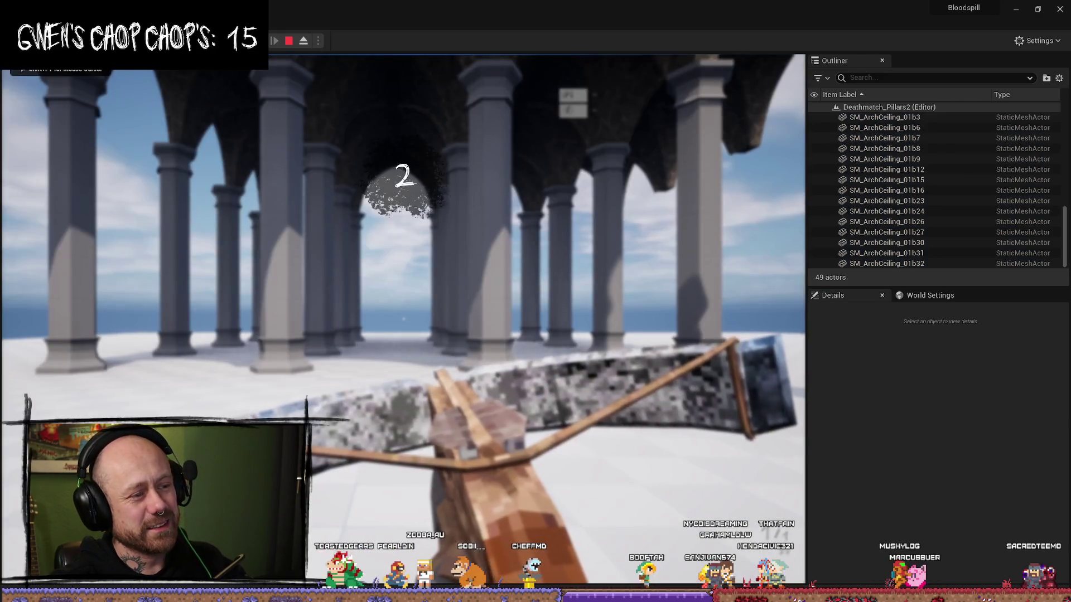
pyautogui.press('w')
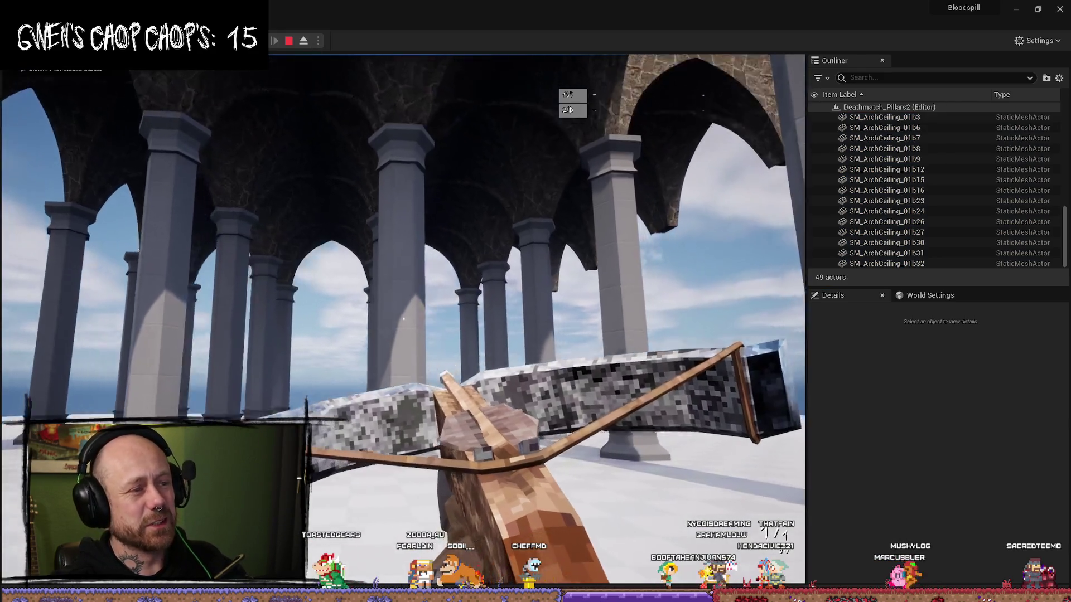
pyautogui.press('2')
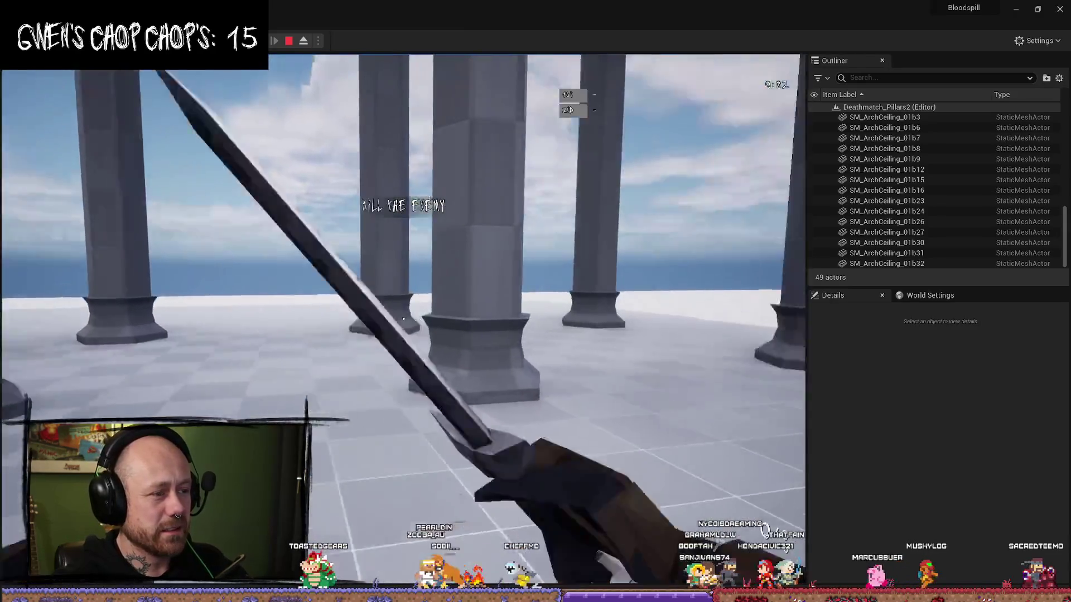
pyautogui.press('w')
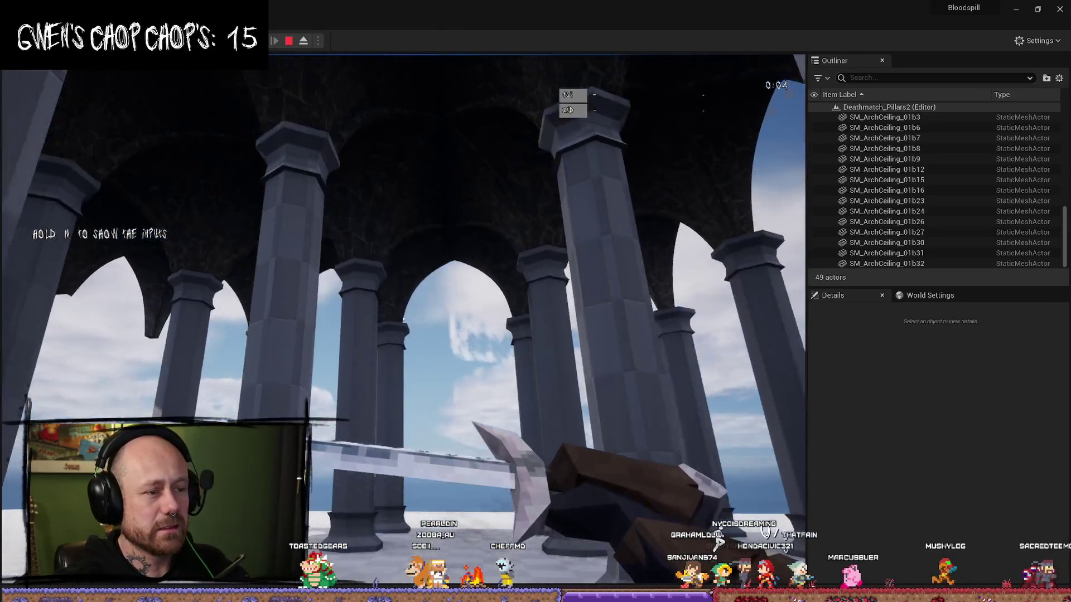
pyautogui.press('w')
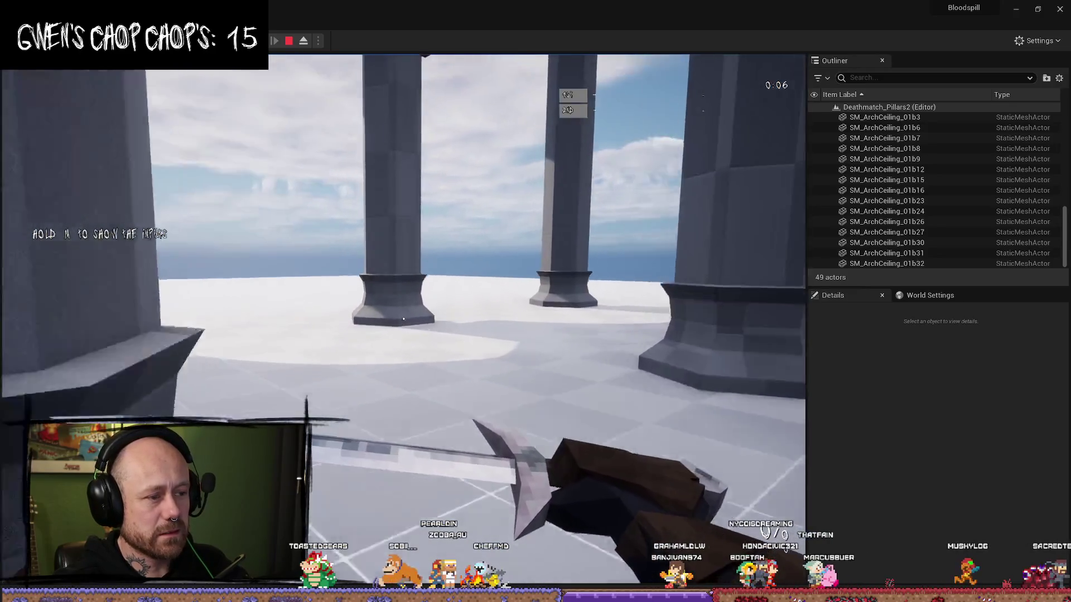
pyautogui.press('w')
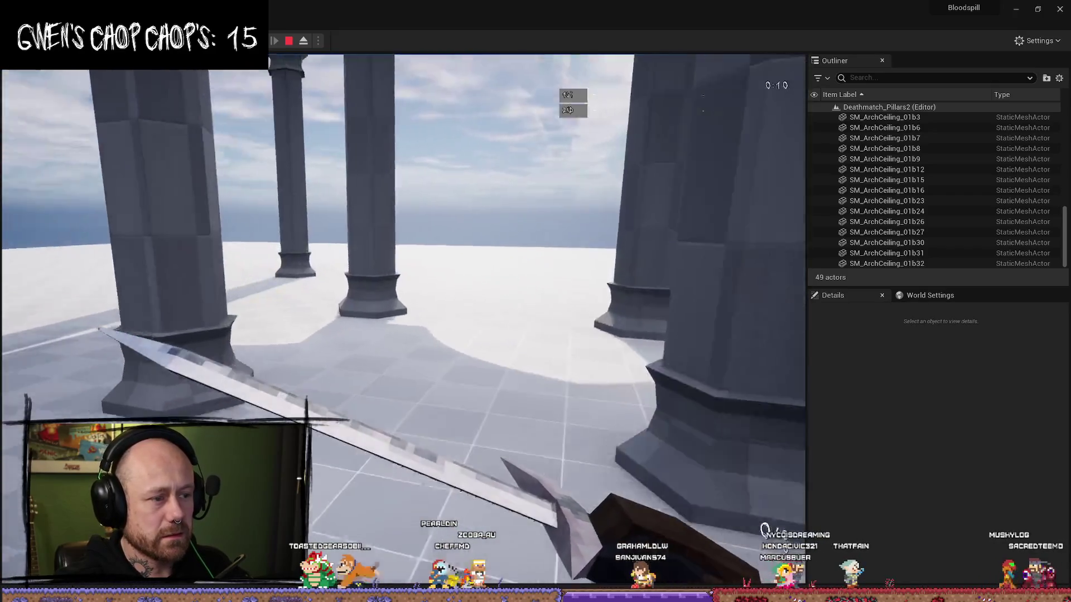
pyautogui.press('Escape')
pyautogui.moveTo(402, 279)
pyautogui.mouseDown()
pyautogui.moveTo(402, 223)
pyautogui.moveTo(424, 212)
pyautogui.moveTo(424, 312)
pyautogui.moveTo(402, 335)
pyautogui.moveTo(402, 363)
pyautogui.mouseUp()
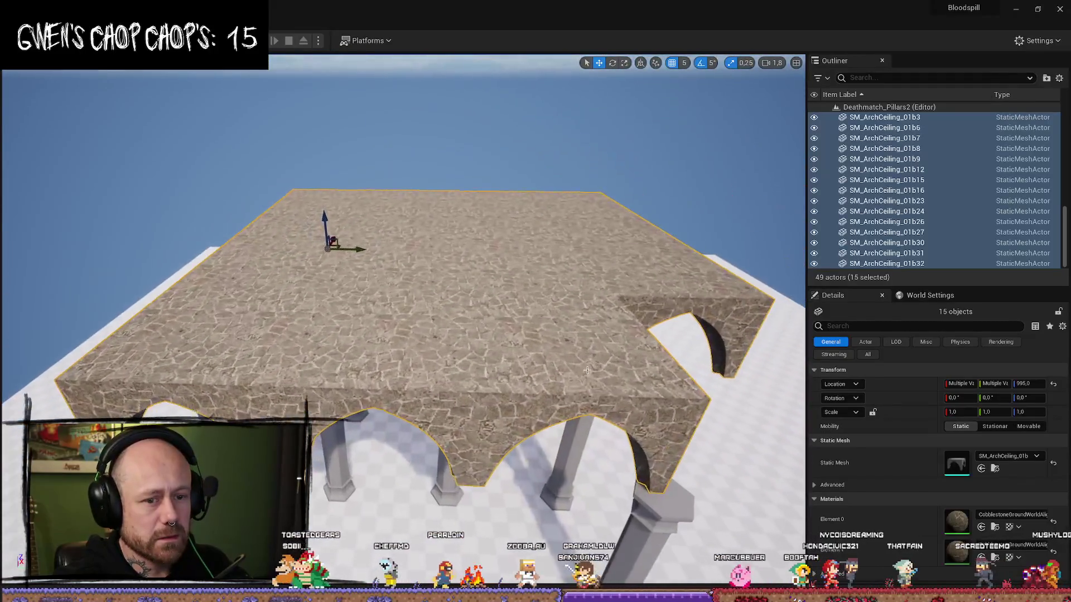
# Step: Duplicate edge ceiling piece SM_ArchCeiling_01b8 and move the copy outward along X
pyautogui.click(558, 357)
pyautogui.click(459, 373)
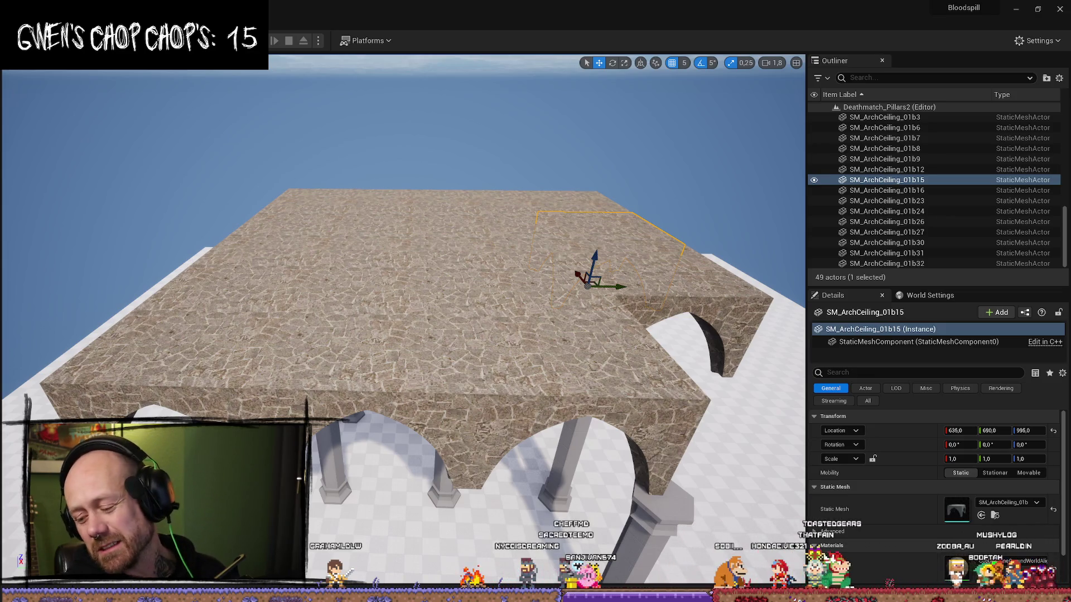
pyautogui.moveTo(580, 326)
pyautogui.mouseDown()
pyautogui.moveTo(558, 313)
pyautogui.moveTo(462, 323)
pyautogui.mouseUp()
pyautogui.click(462, 322)
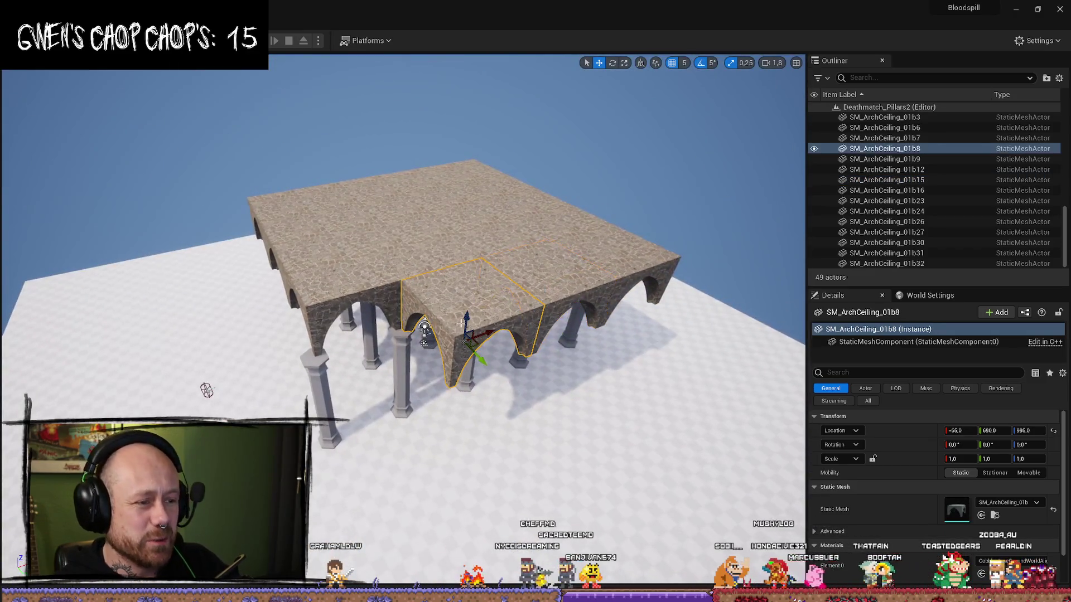
pyautogui.hotkey('ctrl', 'd')
pyautogui.moveTo(488, 333)
pyautogui.mouseDown()
pyautogui.moveTo(441, 337)
pyautogui.moveTo(387, 376)
pyautogui.mouseUp()
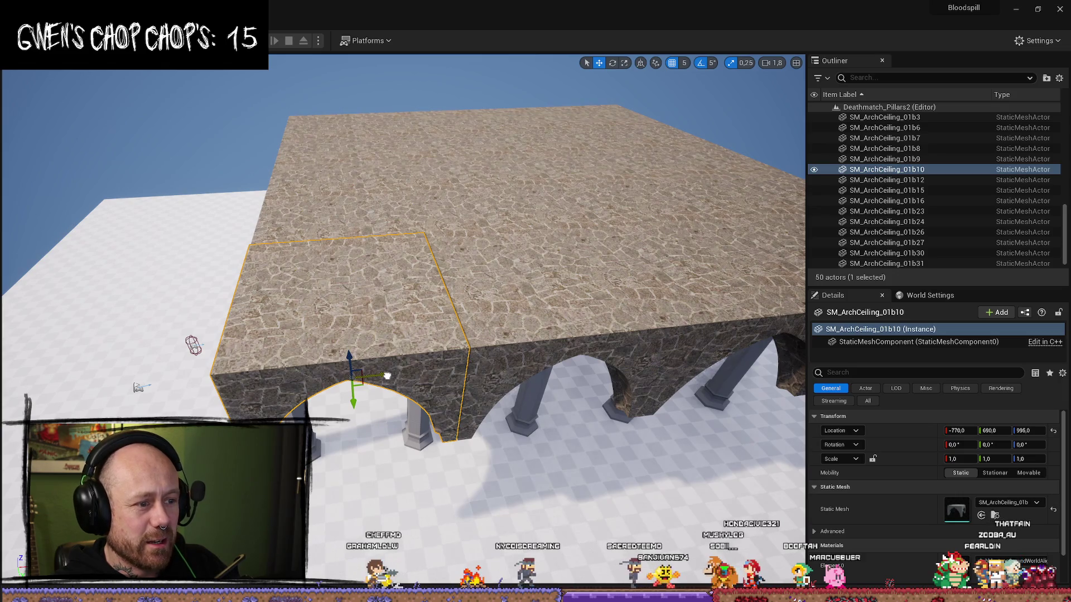
pyautogui.moveTo(398, 363)
pyautogui.mouseDown()
pyautogui.moveTo(373, 291)
pyautogui.moveTo(346, 279)
pyautogui.moveTo(329, 254)
pyautogui.moveTo(335, 234)
pyautogui.moveTo(549, 285)
pyautogui.mouseUp()
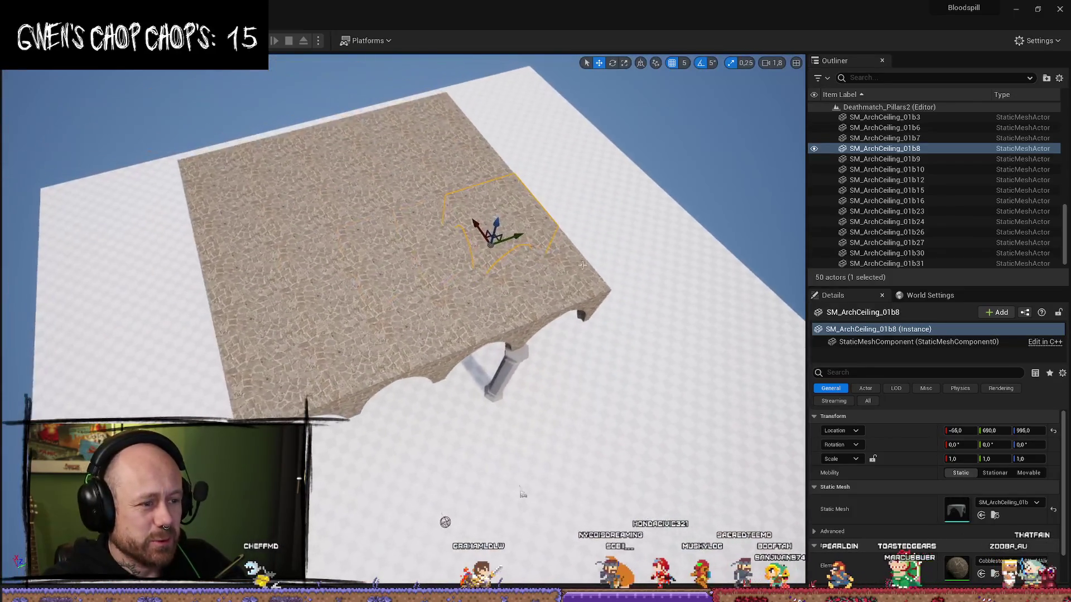
# Step: Check the new copy SM_ArchCeiling_01b10 and neighbours, then delete pillar Pillar2Long5
pyautogui.click(549, 285)
pyautogui.keyDown('ctrl'); pyautogui.click(413, 308); pyautogui.keyUp('ctrl')
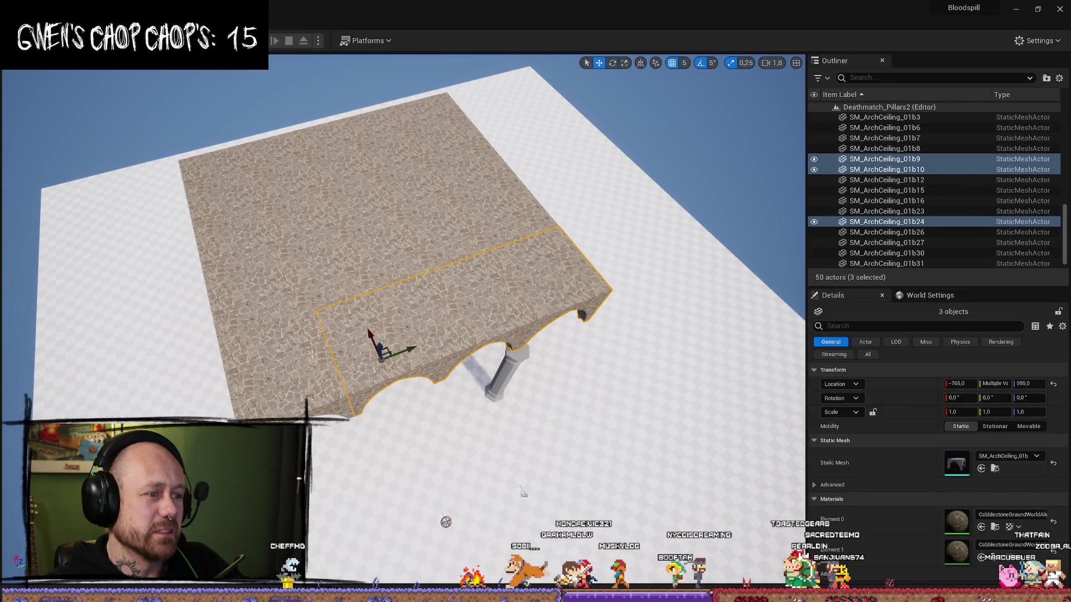
pyautogui.keyDown('ctrl'); pyautogui.click(254, 279); pyautogui.keyUp('ctrl')
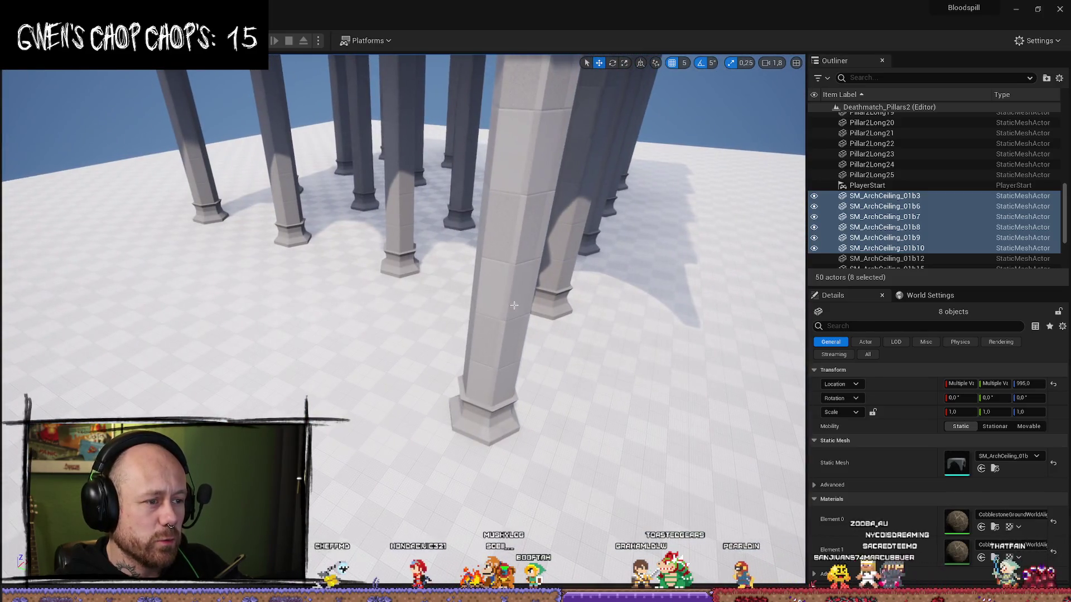
pyautogui.click(514, 305)
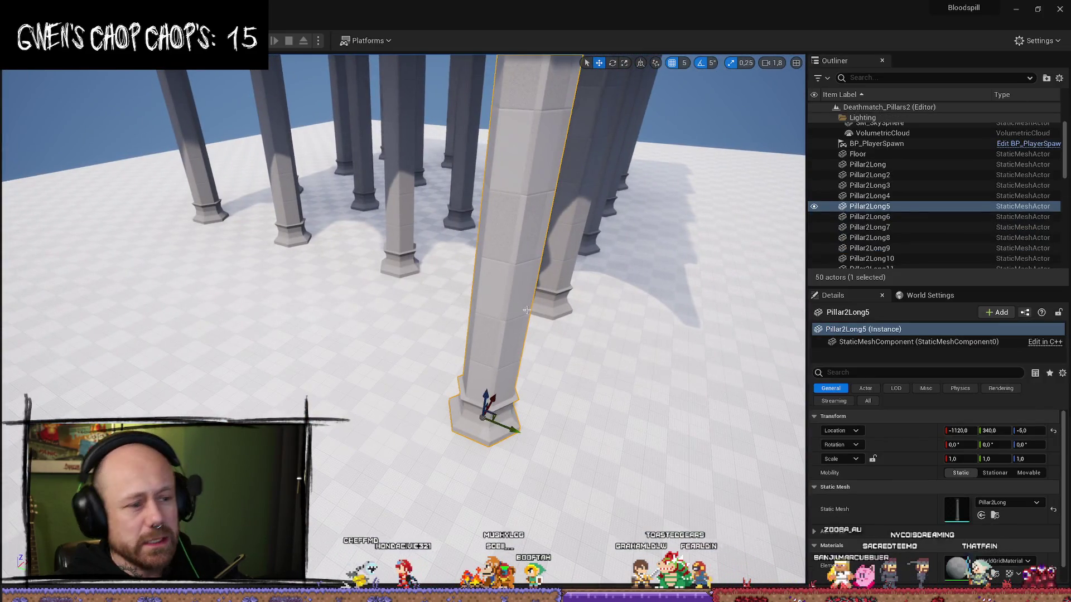
pyautogui.press('Delete')
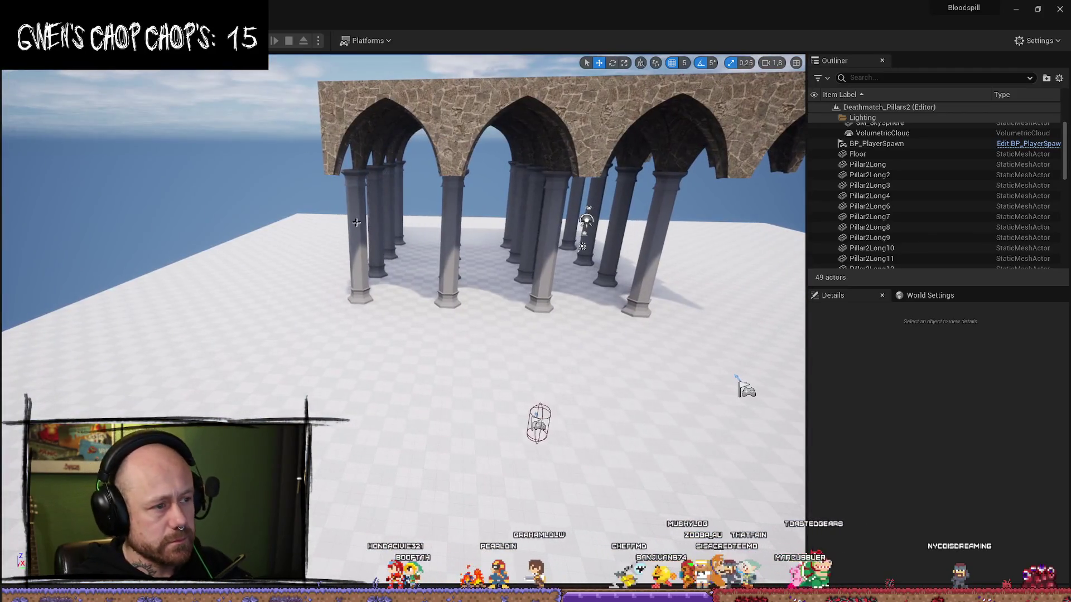
# Step: Multi-select the Pillar2Long pillars, from Pillar2Long22 through Pillar2Long10 and the front row
pyautogui.click(356, 223)
pyautogui.keyDown('ctrl'); pyautogui.click(377, 202); pyautogui.keyUp('ctrl')
pyautogui.keyDown('ctrl'); pyautogui.click(389, 218); pyautogui.keyUp('ctrl')
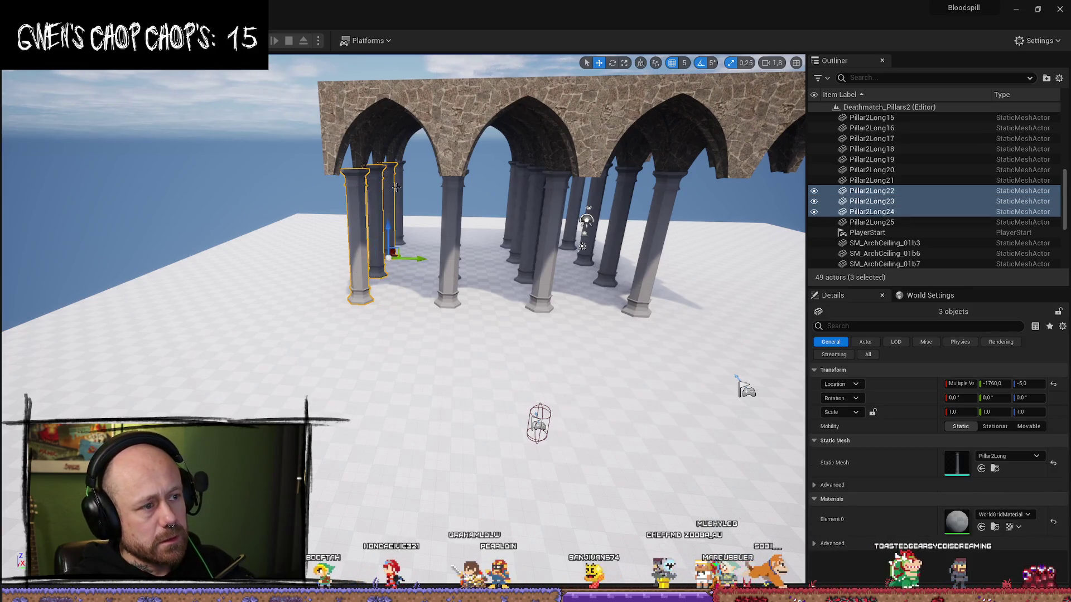
pyautogui.keyDown('ctrl'); pyautogui.click(399, 220); pyautogui.keyUp('ctrl')
pyautogui.keyDown('ctrl'); pyautogui.click(440, 268); pyautogui.keyUp('ctrl')
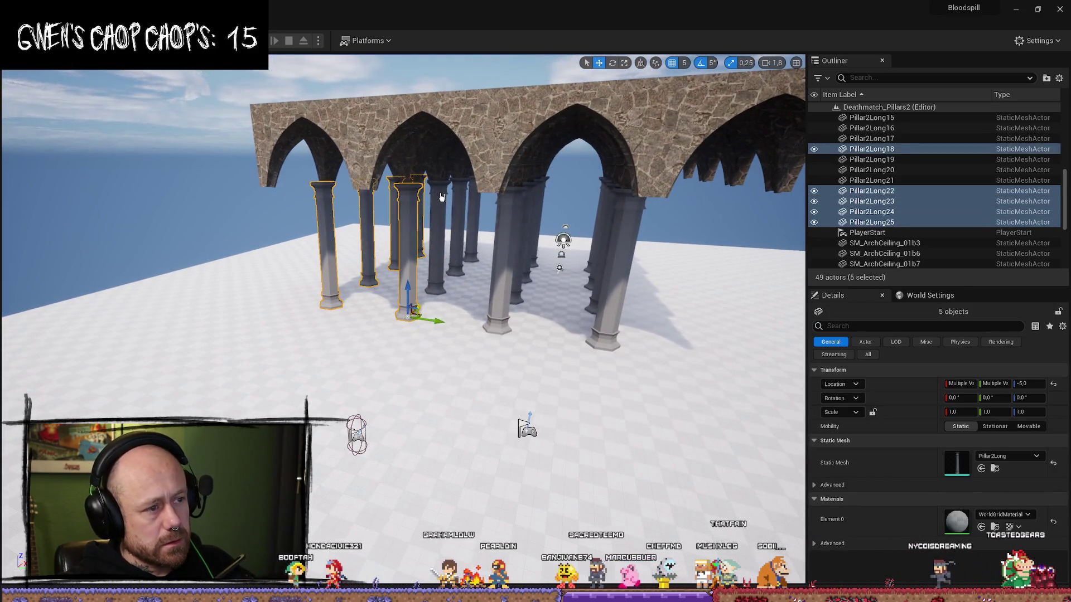
pyautogui.keyDown('ctrl'); pyautogui.click(459, 251); pyautogui.keyUp('ctrl')
pyautogui.keyDown('ctrl'); pyautogui.click(475, 240); pyautogui.keyUp('ctrl')
pyautogui.keyDown('ctrl'); pyautogui.click(485, 235); pyautogui.keyUp('ctrl')
pyautogui.keyDown('ctrl'); pyautogui.click(505, 290); pyautogui.keyUp('ctrl')
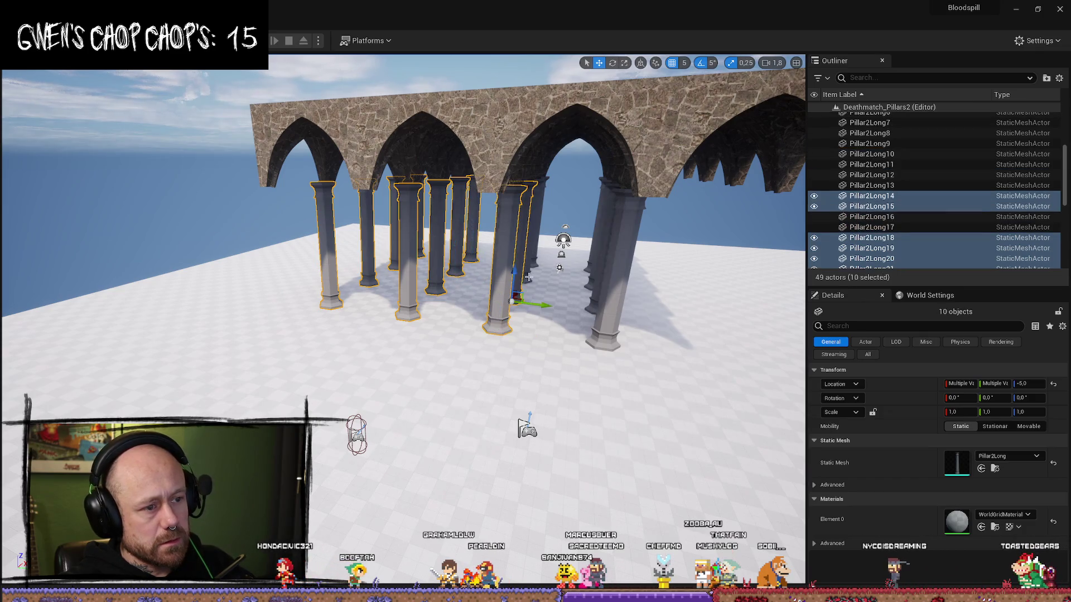
pyautogui.keyDown('ctrl'); pyautogui.click(521, 262); pyautogui.keyUp('ctrl')
pyautogui.keyDown('ctrl'); pyautogui.click(506, 203); pyautogui.keyUp('ctrl')
pyautogui.keyDown('ctrl'); pyautogui.click(524, 190); pyautogui.keyUp('ctrl')
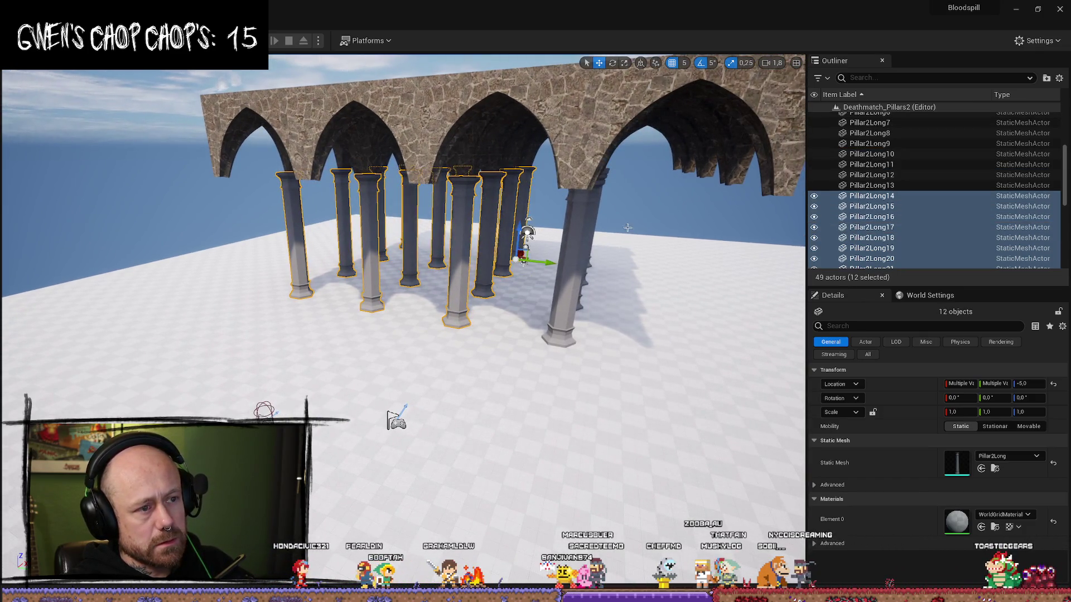
pyautogui.keyDown('ctrl'); pyautogui.click(433, 192); pyautogui.keyUp('ctrl')
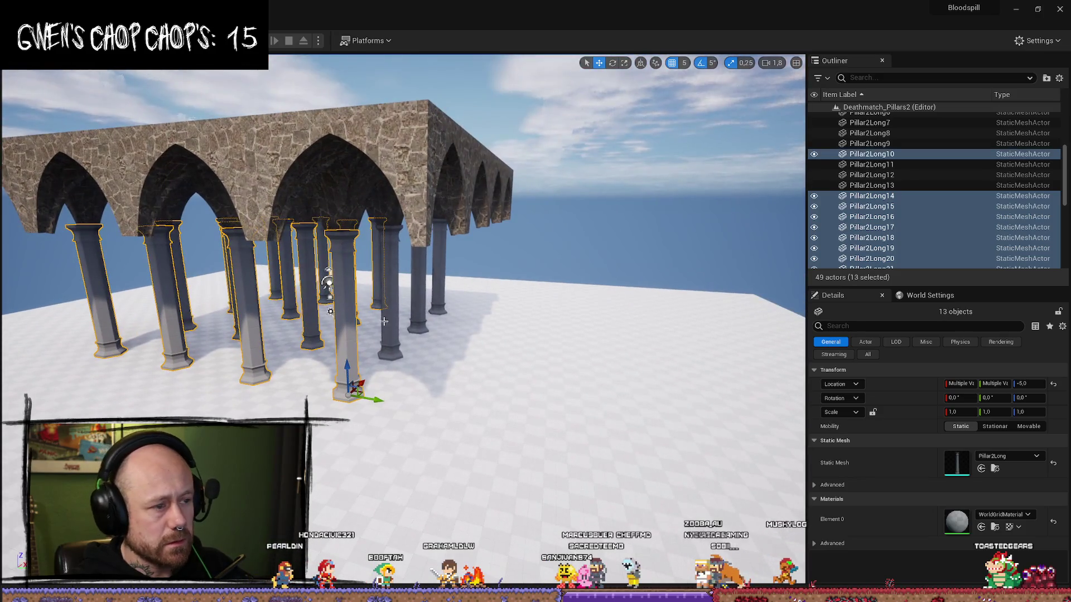
pyautogui.keyDown('ctrl'); pyautogui.click(400, 329); pyautogui.keyUp('ctrl')
pyautogui.keyDown('ctrl'); pyautogui.click(422, 304); pyautogui.keyUp('ctrl')
pyautogui.keyDown('ctrl'); pyautogui.click(439, 291); pyautogui.keyUp('ctrl')
# Step: Add the SM_ArchCeiling_01b pieces, such as 01b10, 01b8, 01b15 and 01b24, to the selection
pyautogui.keyDown('ctrl'); pyautogui.click(447, 176); pyautogui.keyUp('ctrl')
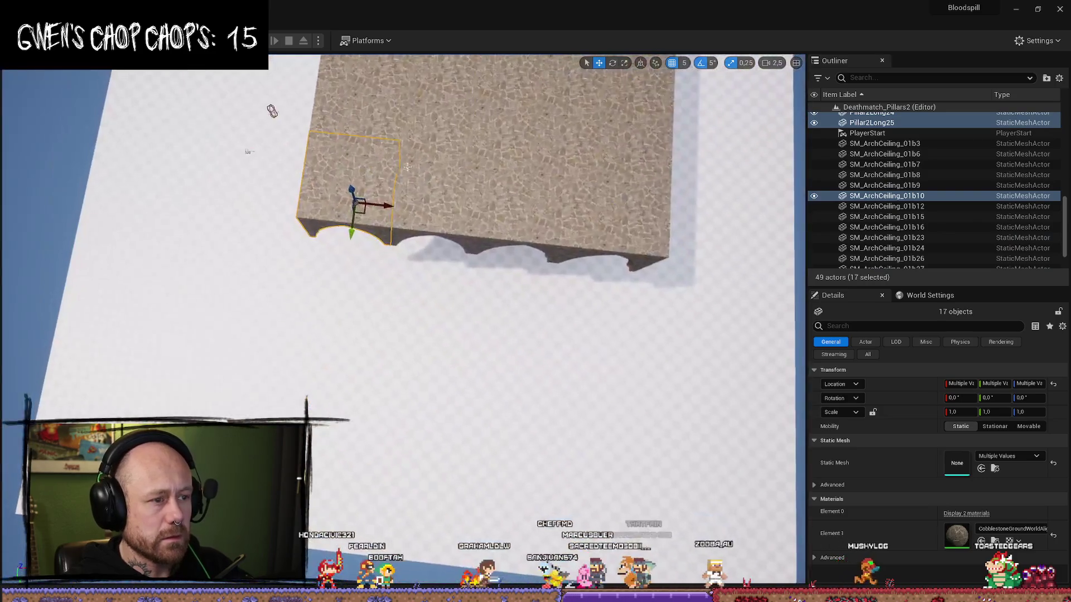
pyautogui.keyDown('ctrl'); pyautogui.click(435, 184); pyautogui.keyUp('ctrl')
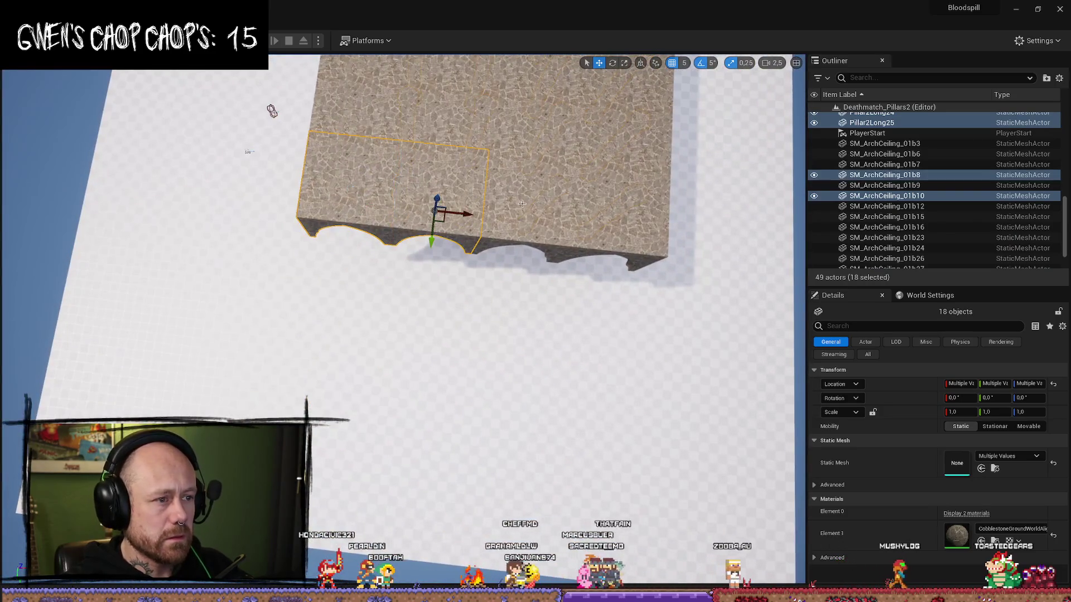
pyautogui.keyDown('ctrl'); pyautogui.click(649, 230); pyautogui.keyUp('ctrl')
pyautogui.keyDown('ctrl'); pyautogui.click(636, 223); pyautogui.keyUp('ctrl')
pyautogui.keyDown('ctrl'); pyautogui.click(613, 162); pyautogui.keyUp('ctrl')
pyautogui.keyDown('ctrl'); pyautogui.click(530, 146); pyautogui.keyUp('ctrl')
pyautogui.keyDown('ctrl'); pyautogui.click(446, 136); pyautogui.keyUp('ctrl')
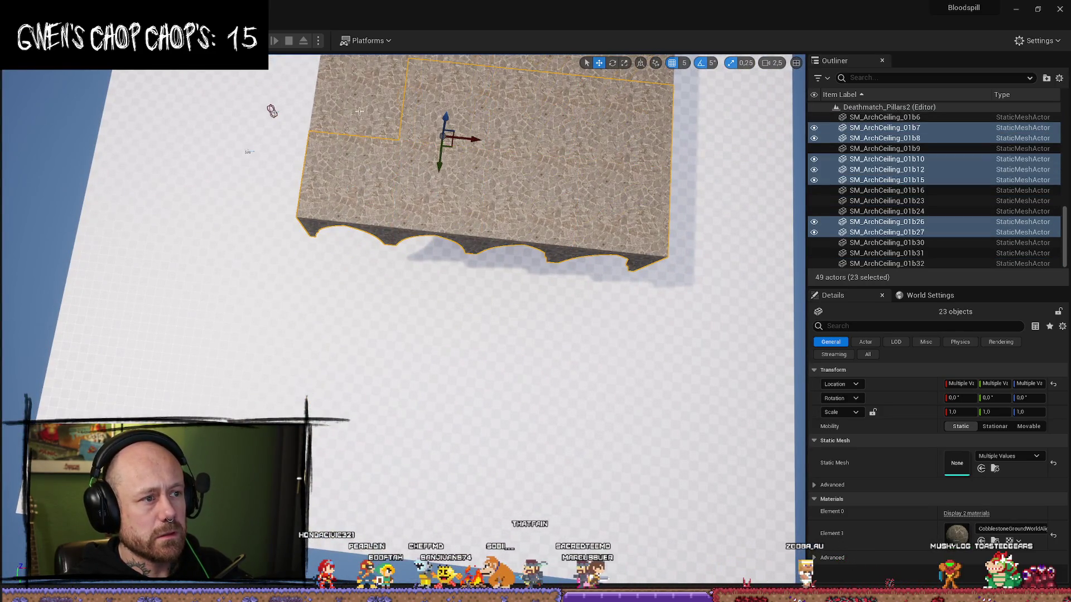
pyautogui.keyDown('ctrl'); pyautogui.click(390, 128); pyautogui.keyUp('ctrl')
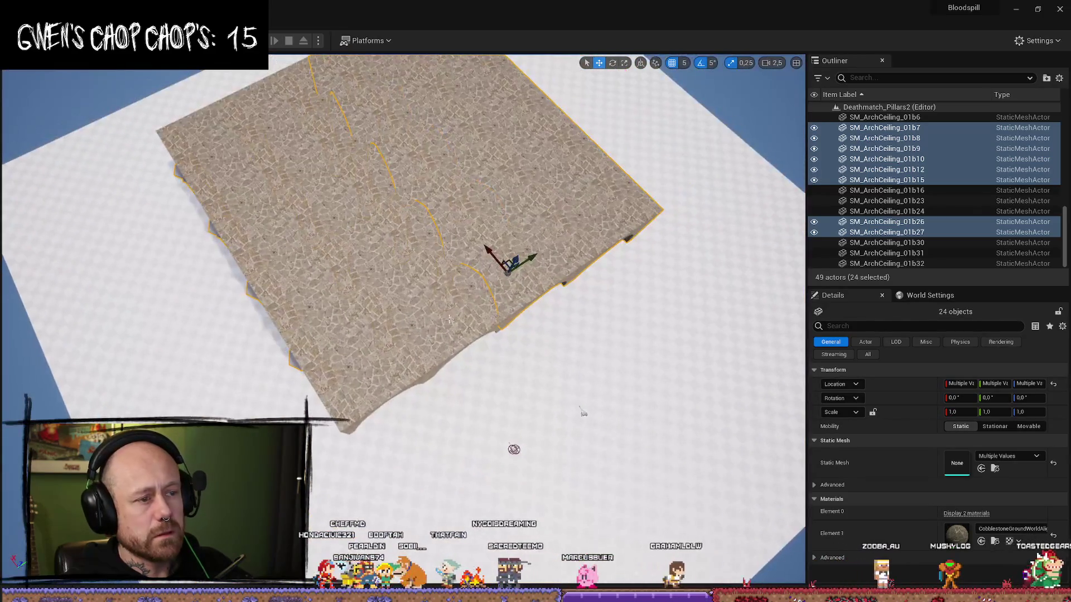
pyautogui.keyDown('ctrl'); pyautogui.click(384, 247); pyautogui.keyUp('ctrl')
pyautogui.keyDown('ctrl'); pyautogui.click(357, 234); pyautogui.keyUp('ctrl')
pyautogui.keyDown('ctrl'); pyautogui.click(323, 223); pyautogui.keyUp('ctrl')
pyautogui.keyDown('ctrl'); pyautogui.click(279, 209); pyautogui.keyUp('ctrl')
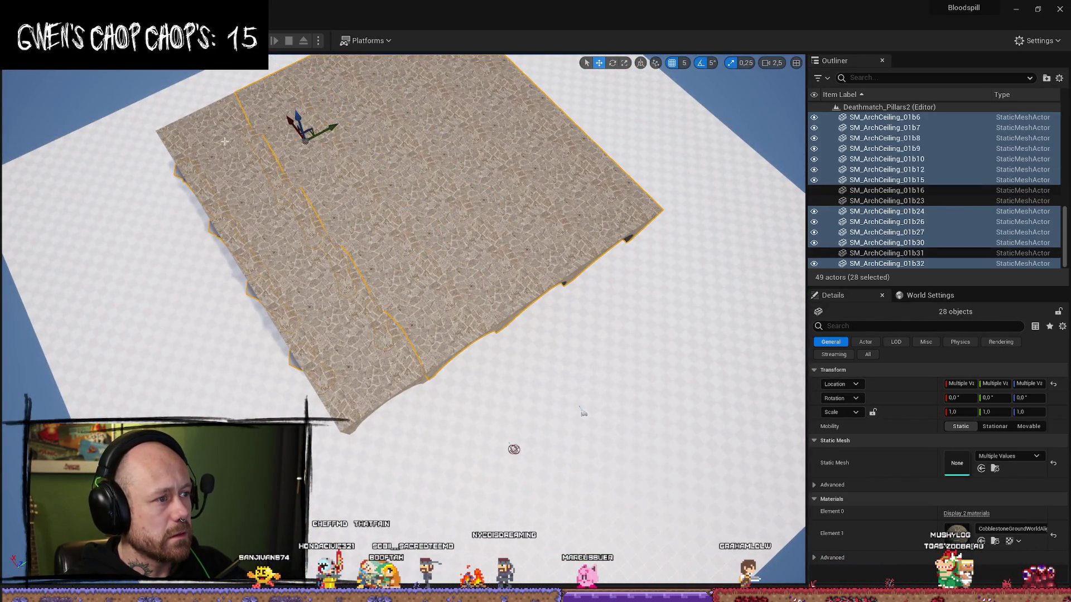
pyautogui.keyDown('ctrl'); pyautogui.click(241, 195); pyautogui.keyUp('ctrl')
pyautogui.keyDown('ctrl'); pyautogui.click(275, 220); pyautogui.keyUp('ctrl')
pyautogui.keyDown('ctrl'); pyautogui.click(307, 287); pyautogui.keyUp('ctrl')
pyautogui.keyDown('ctrl'); pyautogui.click(359, 354); pyautogui.keyUp('ctrl')
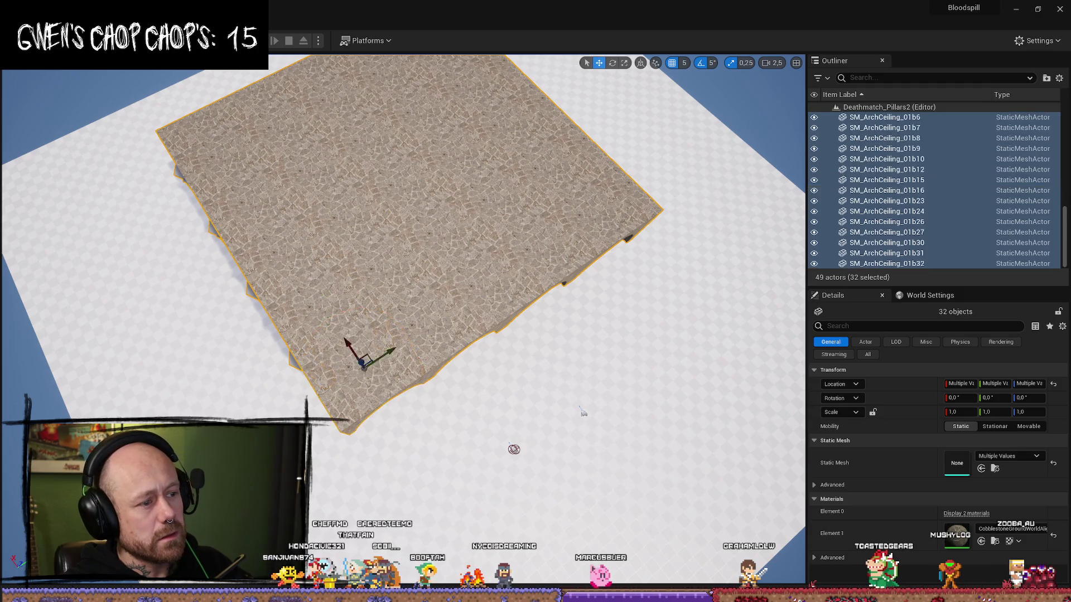
pyautogui.moveTo(457, 264); pyautogui.dragTo(458, 264)
# Step: Duplicate the selected pillars and arch-ceiling pieces with Ctrl+D and frame the copied slab
pyautogui.hotkey('ctrl', 'd')
pyautogui.moveTo(569, 330); pyautogui.dragTo(262, 258)
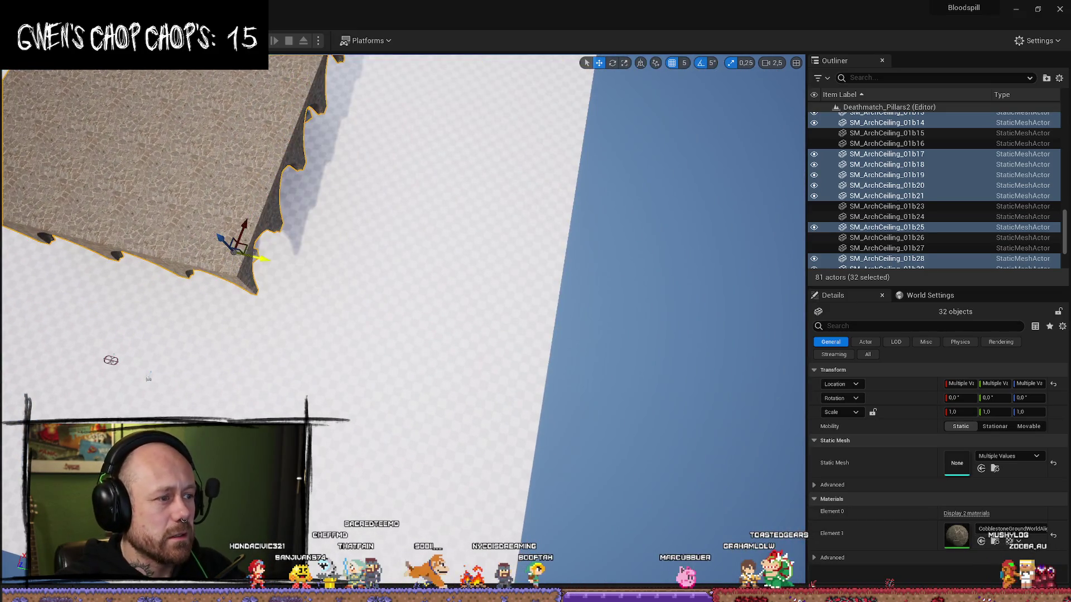
pyautogui.press('f')
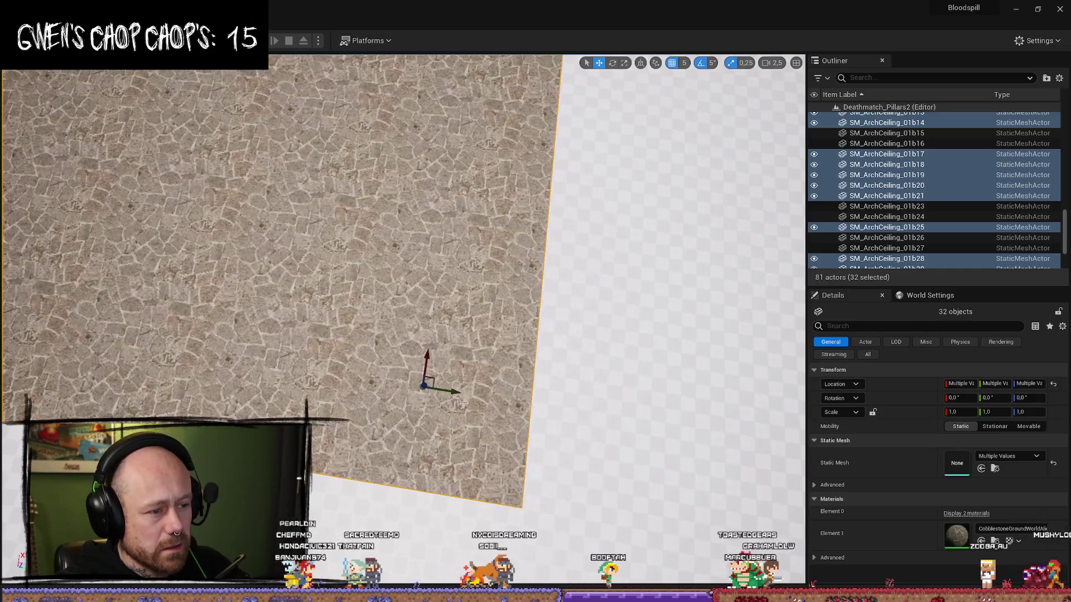
pyautogui.moveTo(212, 346); pyautogui.dragTo(333, 343)
pyautogui.moveTo(479, 367); pyautogui.dragTo(475, 313)
# Step: Fly the camera over the cobblestone top and down beneath the arches to inspect the extended roof
pyautogui.moveTo(403, 321)
pyautogui.mouseDown()
pyautogui.moveTo(403, 301)
pyautogui.moveTo(379, 340)
pyautogui.moveTo(384, 324)
pyautogui.mouseUp()
pyautogui.scroll(-3, 402, 321)
pyautogui.moveTo(491, 346); pyautogui.dragTo(489, 314)
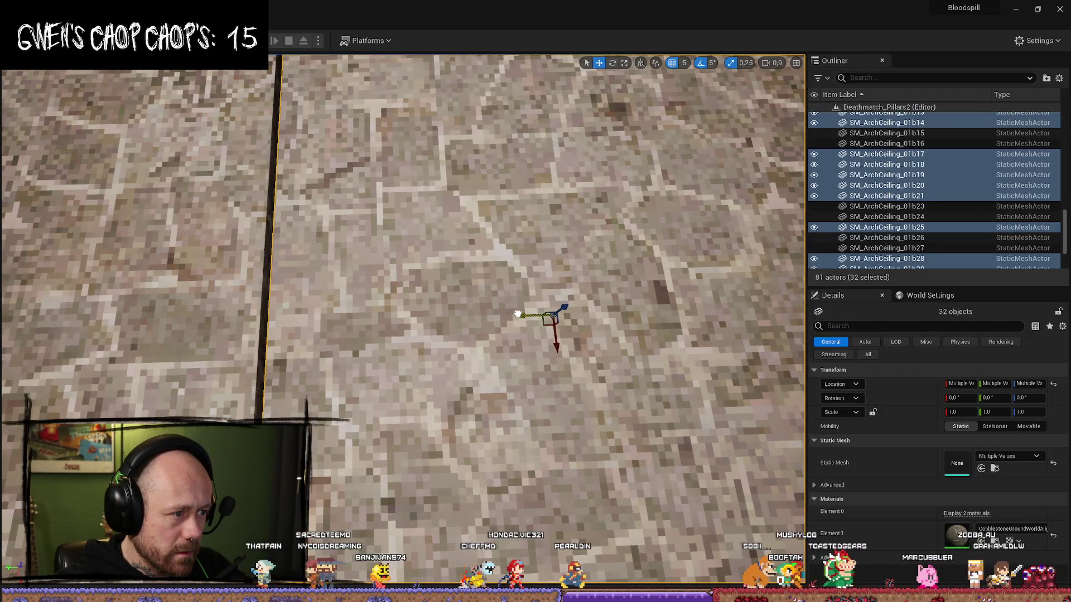
pyautogui.scroll(2, 516, 312)
pyautogui.moveTo(517, 315); pyautogui.dragTo(512, 273)
pyautogui.scroll(-2, 242, 308)
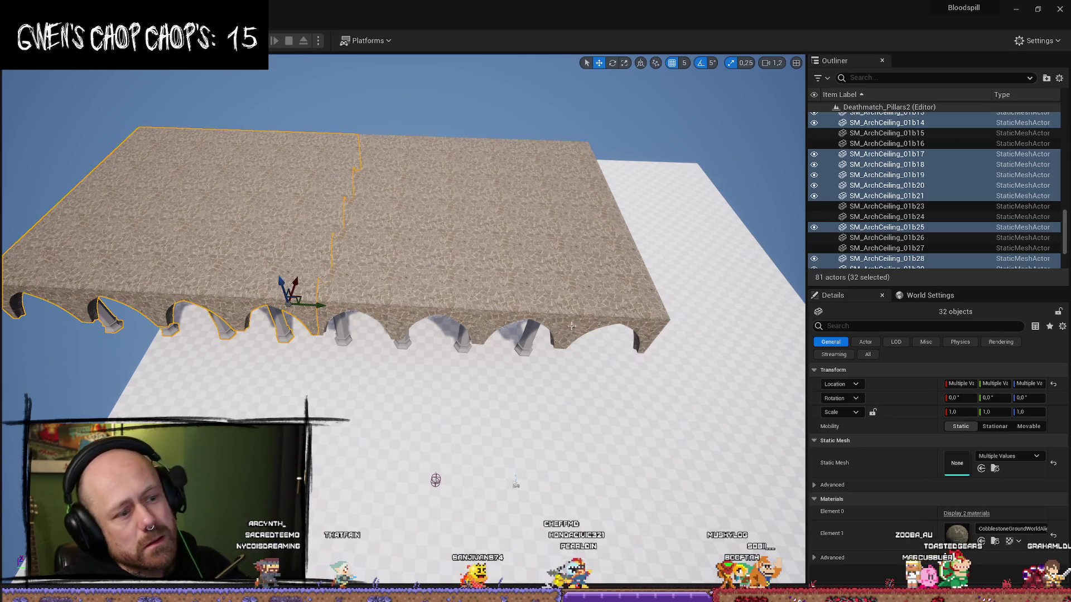
pyautogui.scroll(2, 404, 322)
pyautogui.moveTo(404, 321)
pyautogui.mouseDown()
pyautogui.moveTo(404, 245)
pyautogui.moveTo(379, 312)
pyautogui.moveTo(436, 269)
pyautogui.mouseUp()
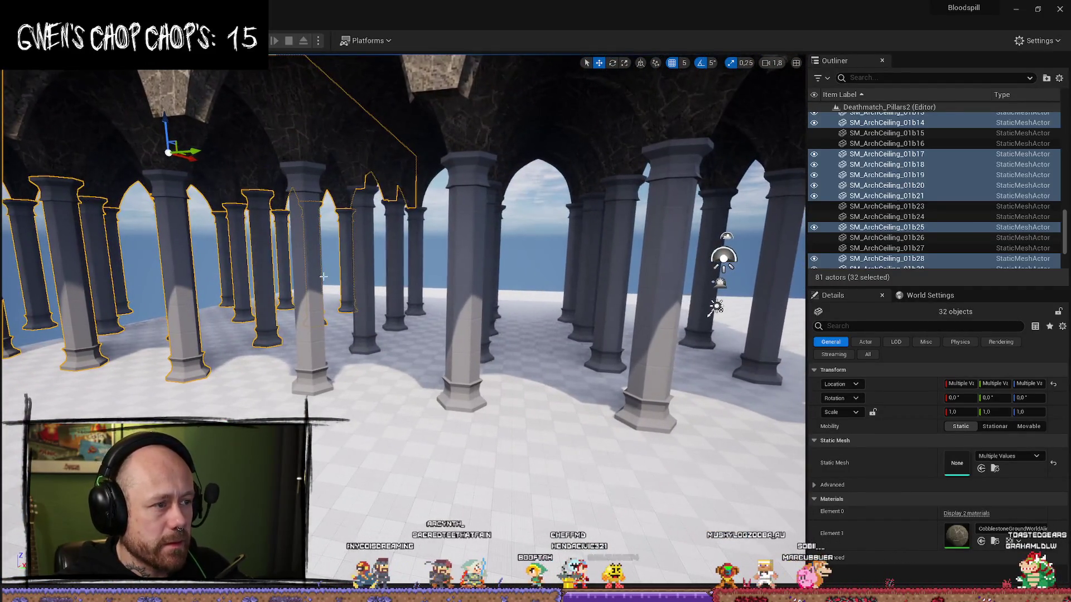
# Step: Multi-select all the pillars of the colonnade, orbiting to reach the far ones
pyautogui.keyDown('ctrl'); pyautogui.click(312, 379); pyautogui.keyUp('ctrl')
pyautogui.keyDown('ctrl'); pyautogui.click(365, 335); pyautogui.keyUp('ctrl')
pyautogui.keyDown('ctrl'); pyautogui.click(404, 317); pyautogui.keyUp('ctrl')
pyautogui.keyDown('ctrl'); pyautogui.click(429, 335); pyautogui.keyUp('ctrl')
pyautogui.keyDown('ctrl'); pyautogui.click(480, 368); pyautogui.keyUp('ctrl')
pyautogui.keyDown('ctrl'); pyautogui.click(485, 357); pyautogui.keyUp('ctrl')
pyautogui.moveTo(485, 357); pyautogui.dragTo(472, 285)
pyautogui.keyDown('ctrl'); pyautogui.click(473, 285); pyautogui.keyUp('ctrl')
pyautogui.keyDown('ctrl'); pyautogui.click(555, 395); pyautogui.keyUp('ctrl')
pyautogui.moveTo(556, 394); pyautogui.dragTo(547, 335)
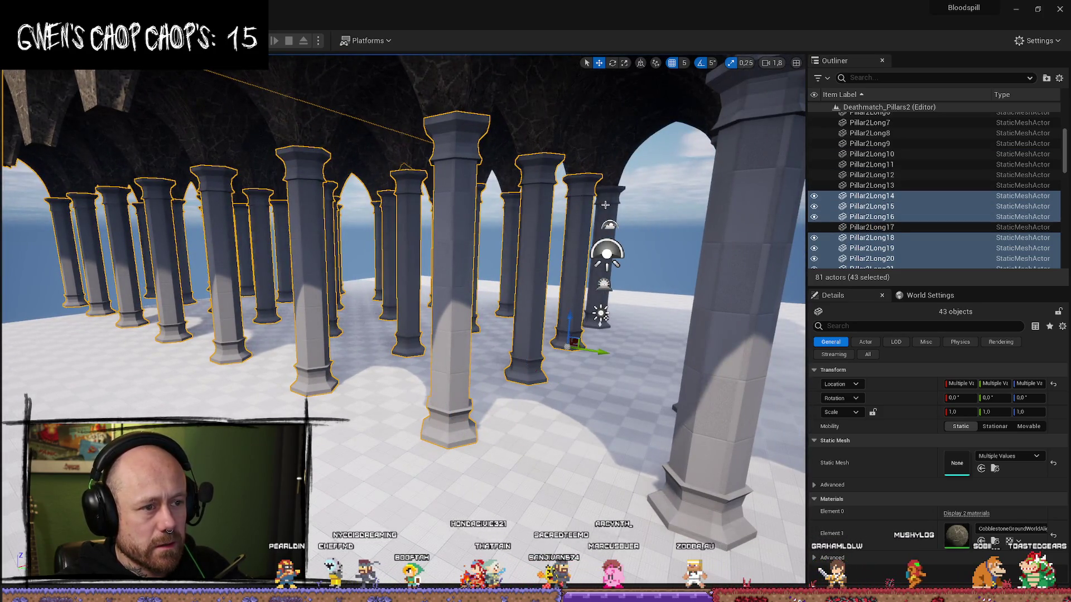
pyautogui.moveTo(656, 233)
pyautogui.mouseDown()
pyautogui.moveTo(557, 279)
pyautogui.moveTo(557, 335)
pyautogui.moveTo(530, 362)
pyautogui.mouseUp()
pyautogui.keyDown('ctrl'); pyautogui.click(262, 195); pyautogui.keyUp('ctrl')
pyautogui.keyDown('ctrl'); pyautogui.click(469, 251); pyautogui.keyUp('ctrl')
pyautogui.keyDown('ctrl'); pyautogui.click(538, 338); pyautogui.keyUp('ctrl')
pyautogui.keyDown('ctrl'); pyautogui.click(591, 309); pyautogui.keyUp('ctrl')
# Step: From above, add every arch-ceiling piece of the section to the selection
pyautogui.moveTo(401, 321)
pyautogui.mouseDown()
pyautogui.moveTo(402, 279)
pyautogui.moveTo(385, 357)
pyautogui.moveTo(390, 290)
pyautogui.moveTo(399, 425)
pyautogui.mouseUp()
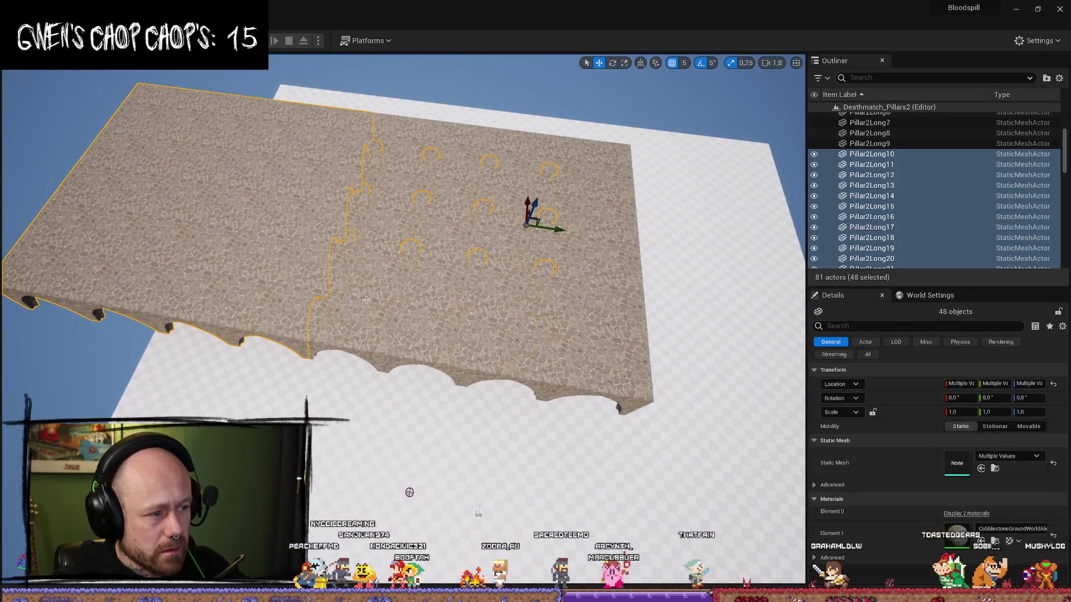
pyautogui.keyDown('ctrl'); pyautogui.click(391, 296); pyautogui.keyUp('ctrl')
pyautogui.keyDown('ctrl'); pyautogui.click(446, 293); pyautogui.keyUp('ctrl')
pyautogui.keyDown('ctrl'); pyautogui.click(502, 291); pyautogui.keyUp('ctrl')
pyautogui.keyDown('ctrl'); pyautogui.click(561, 290); pyautogui.keyUp('ctrl')
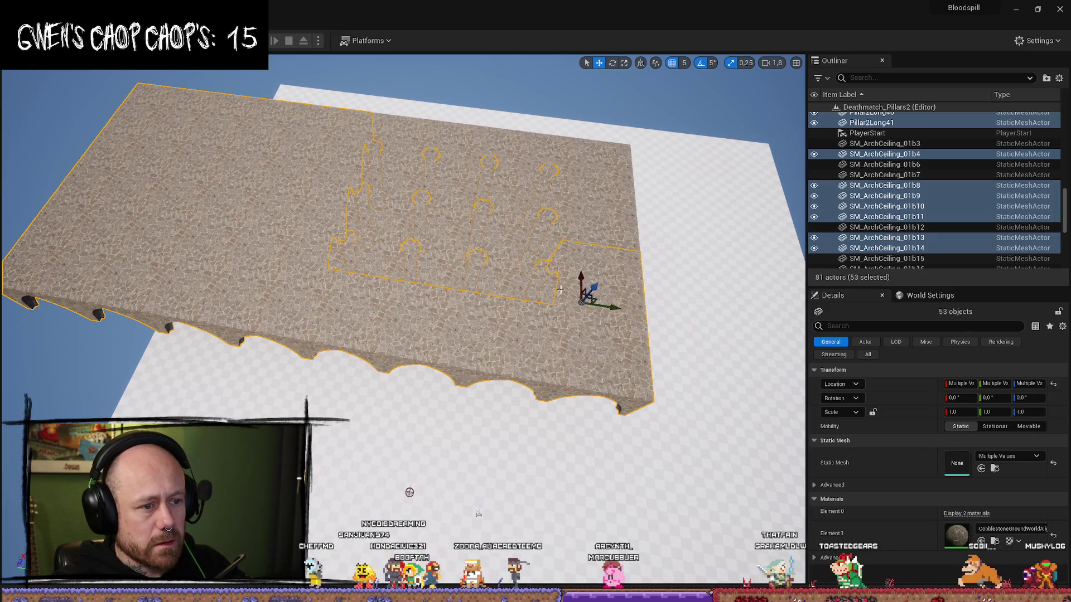
pyautogui.keyDown('ctrl'); pyautogui.click(509, 280); pyautogui.keyUp('ctrl')
pyautogui.keyDown('ctrl'); pyautogui.click(437, 262); pyautogui.keyUp('ctrl')
pyautogui.keyDown('ctrl'); pyautogui.click(402, 240); pyautogui.keyUp('ctrl')
pyautogui.keyDown('ctrl'); pyautogui.click(429, 201); pyautogui.keyUp('ctrl')
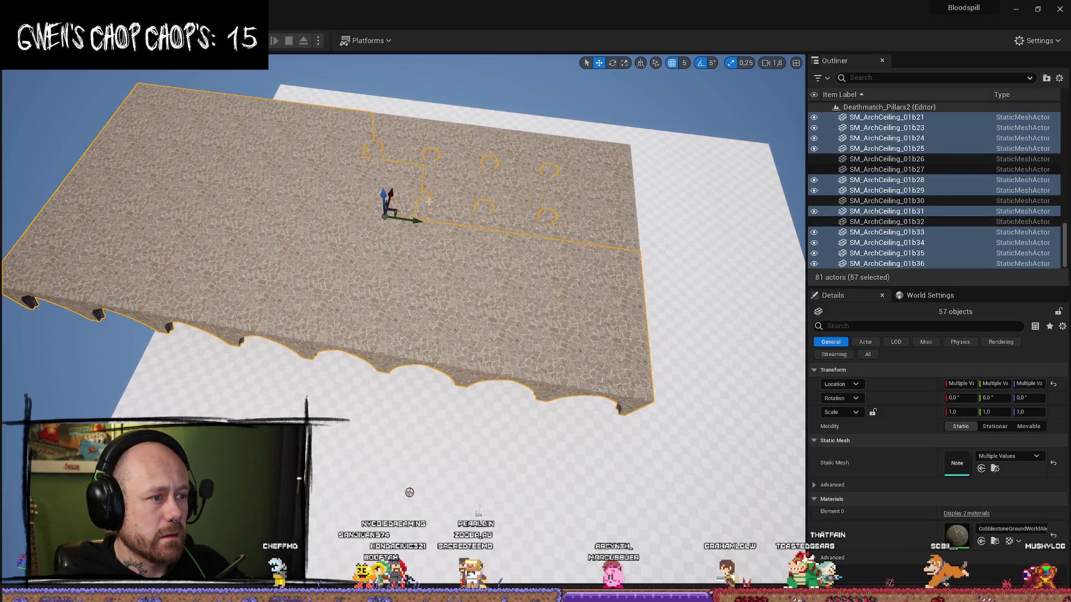
pyautogui.keyDown('ctrl'); pyautogui.click(530, 210); pyautogui.keyUp('ctrl')
pyautogui.keyDown('ctrl'); pyautogui.click(549, 170); pyautogui.keyUp('ctrl')
pyautogui.keyDown('ctrl'); pyautogui.click(580, 227); pyautogui.keyUp('ctrl')
pyautogui.keyDown('ctrl'); pyautogui.click(586, 179); pyautogui.keyUp('ctrl')
pyautogui.keyDown('ctrl'); pyautogui.click(444, 169); pyautogui.keyUp('ctrl')
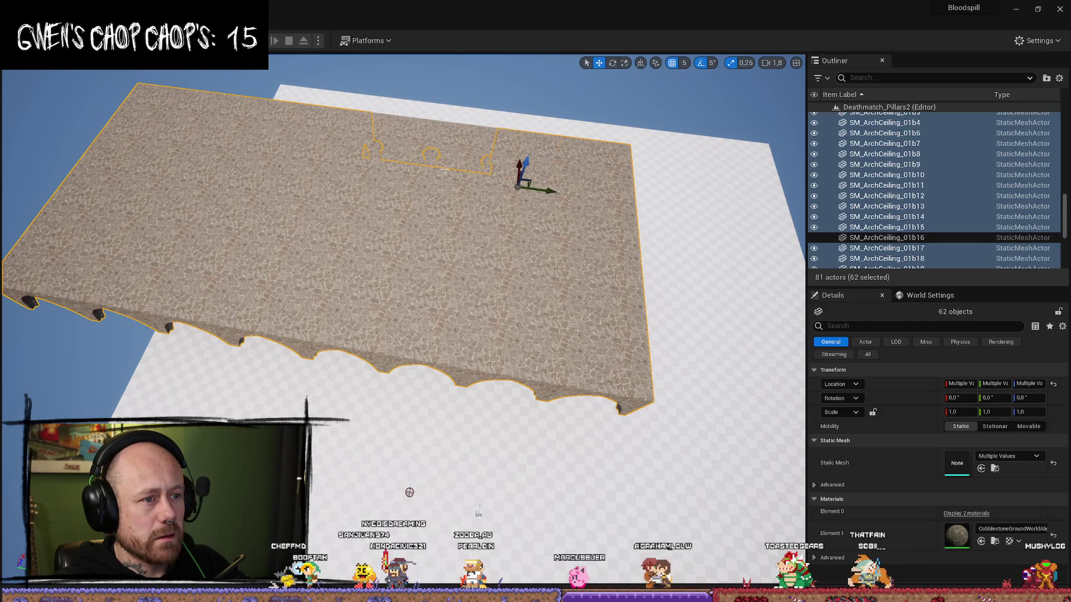
pyautogui.keyDown('ctrl'); pyautogui.click(446, 164); pyautogui.keyUp('ctrl')
pyautogui.keyDown('ctrl'); pyautogui.click(431, 159); pyautogui.keyUp('ctrl')
pyautogui.scroll(5, 429, 159)
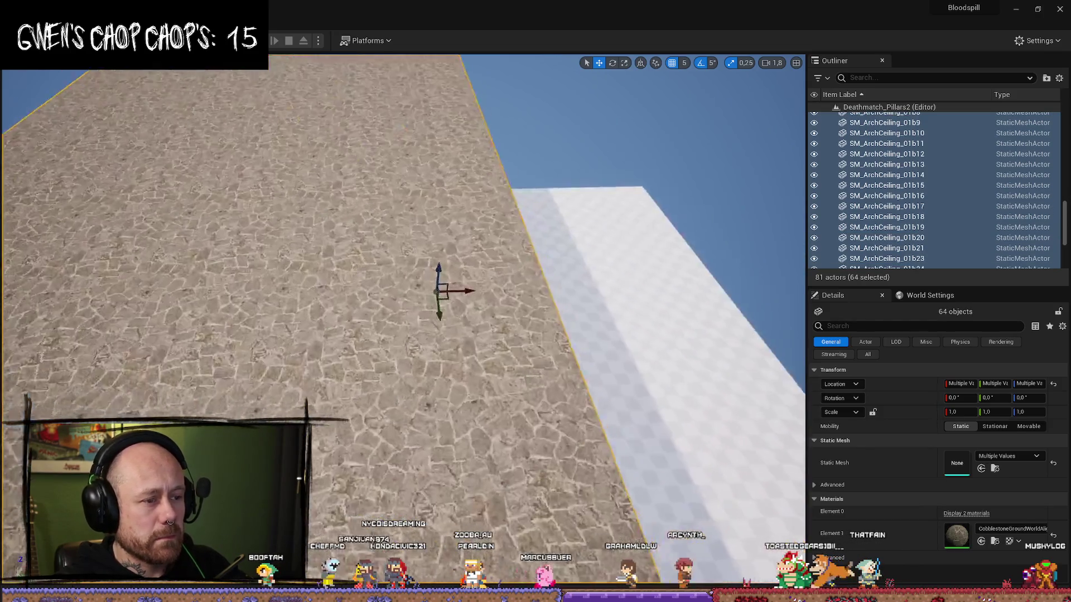
pyautogui.moveTo(427, 149); pyautogui.dragTo(480, 150)
# Step: Duplicate the pillars and ceiling with Ctrl+D and slide the copy along X beside the original
pyautogui.hotkey('ctrl', 'd')
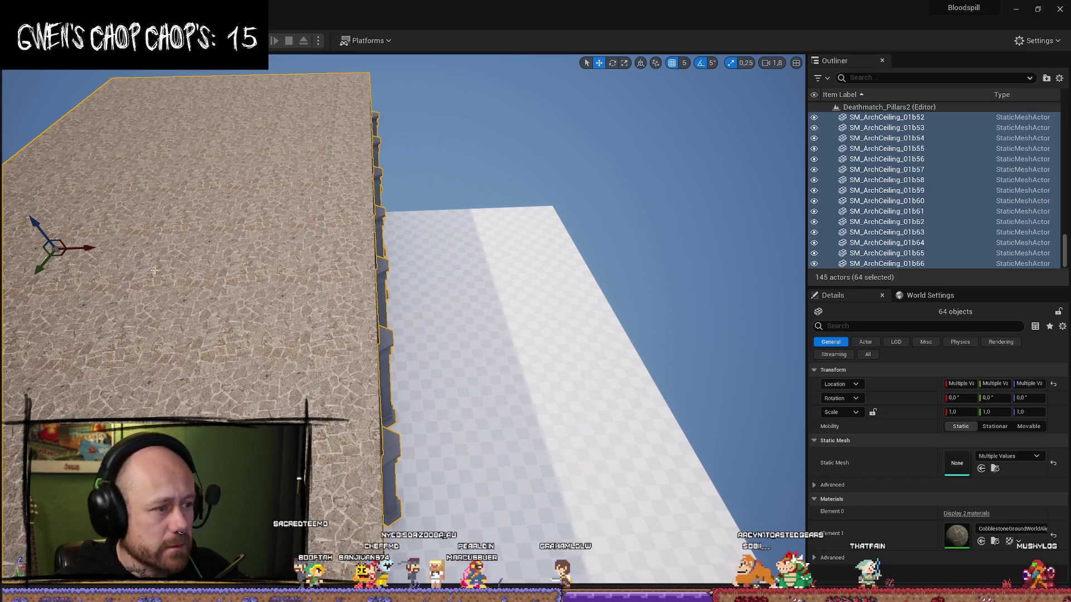
pyautogui.moveTo(83, 249)
pyautogui.mouseDown()
pyautogui.moveTo(460, 230)
pyautogui.moveTo(530, 243)
pyautogui.mouseUp()
pyautogui.scroll(-3, 530, 243)
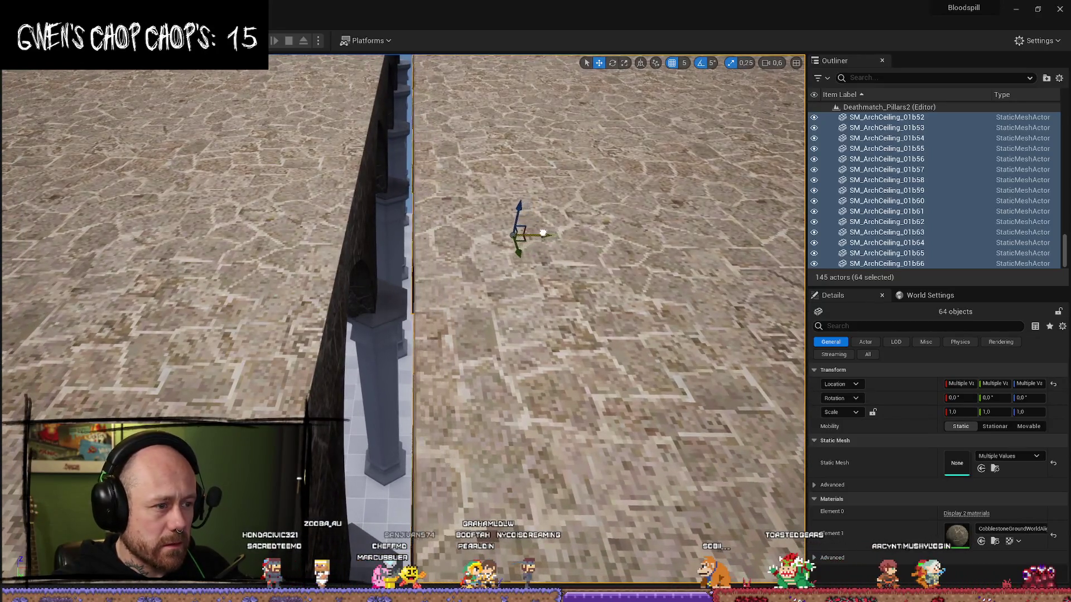
pyautogui.moveTo(542, 234); pyautogui.dragTo(516, 228)
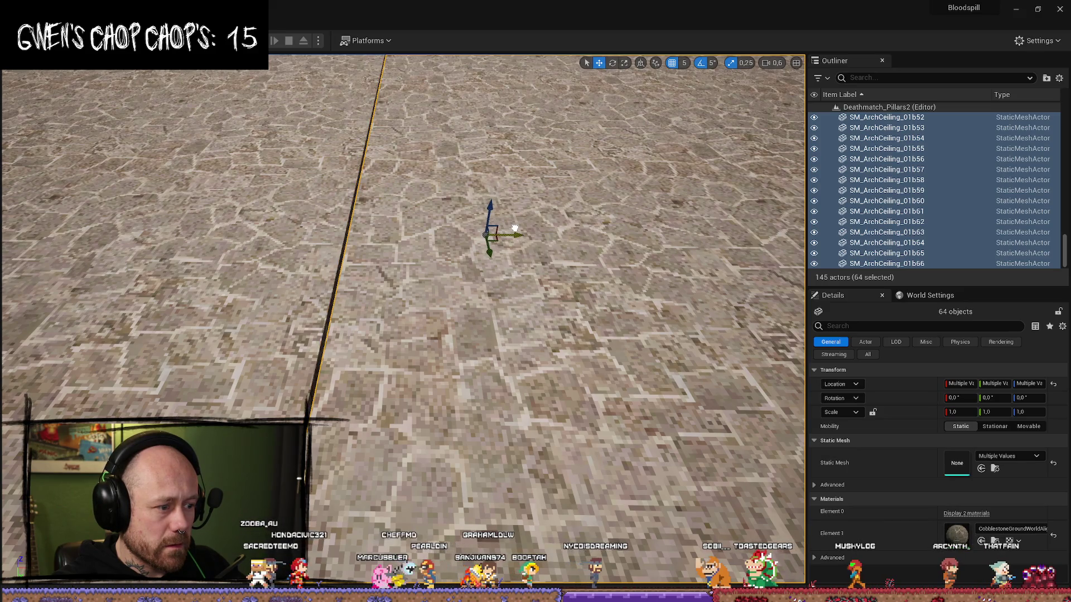
pyautogui.scroll(3, 515, 229)
pyautogui.scroll(4, 403, 279)
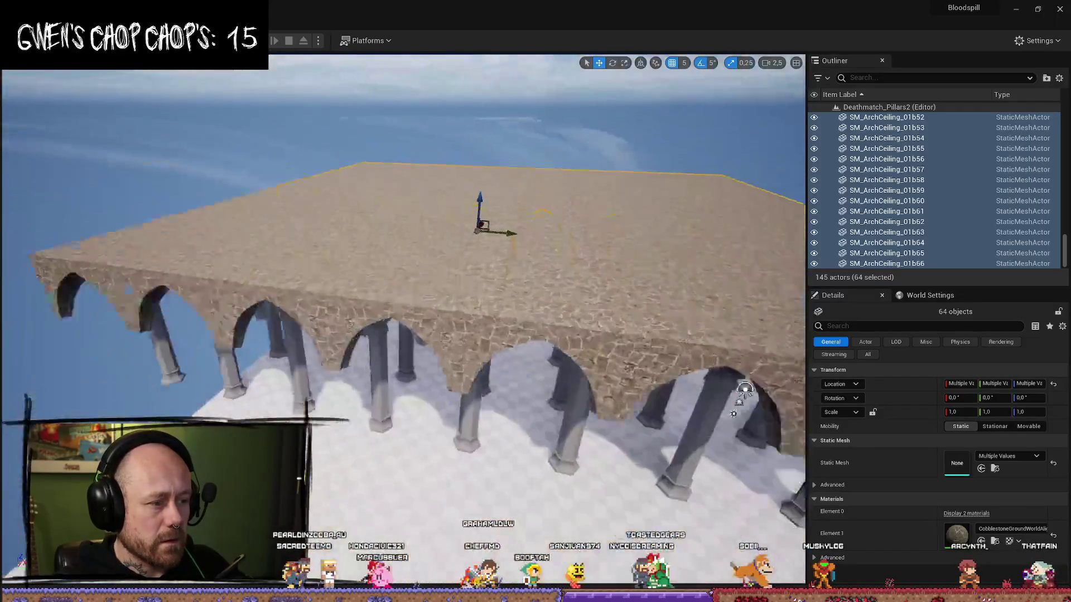
# Step: Select the Floor and frame it in the viewport
pyautogui.moveTo(268, 224)
pyautogui.mouseDown()
pyautogui.moveTo(262, 245)
pyautogui.moveTo(274, 260)
pyautogui.mouseUp()
pyautogui.click(274, 260)
pyautogui.press('f')
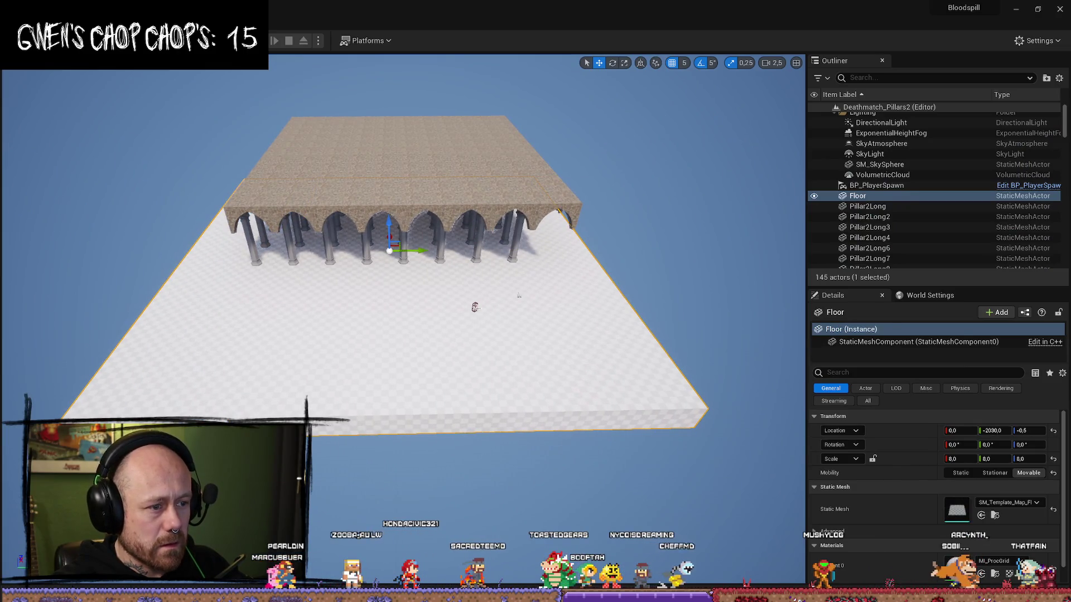
# Step: Move BP_PlayerSpawn toward the arches, scale the Floor to 15.75 on X, and launch Play-In-Editor
pyautogui.click(475, 307)
pyautogui.moveTo(518, 295)
pyautogui.mouseDown()
pyautogui.moveTo(764, 310)
pyautogui.moveTo(642, 294)
pyautogui.moveTo(646, 307)
pyautogui.moveTo(349, 335)
pyautogui.mouseUp()
pyautogui.click(387, 240)
pyautogui.press('f')
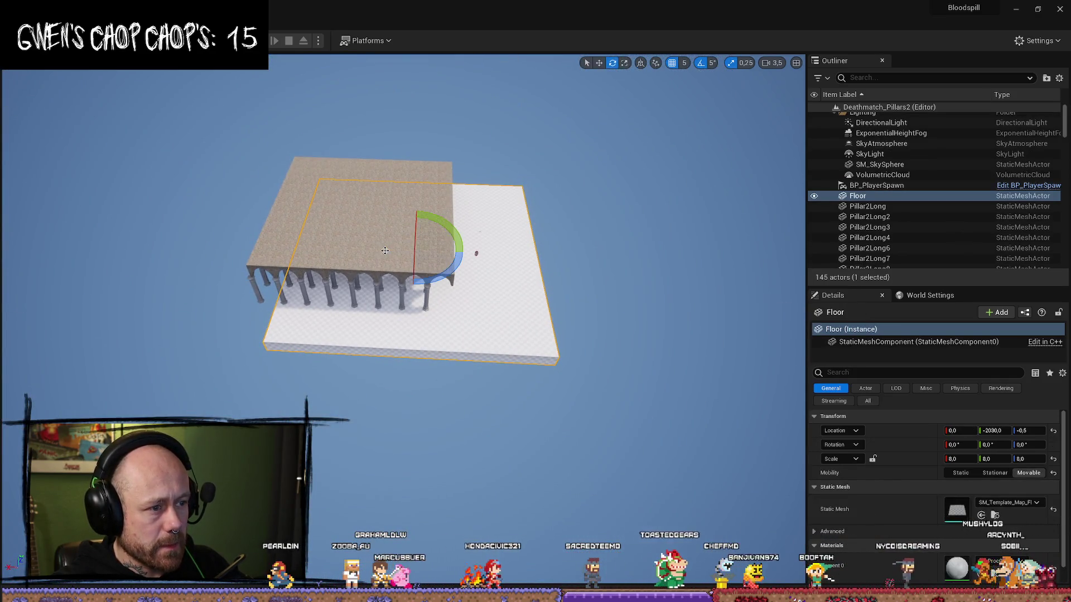
pyautogui.moveTo(389, 251); pyautogui.dragTo(494, 263)
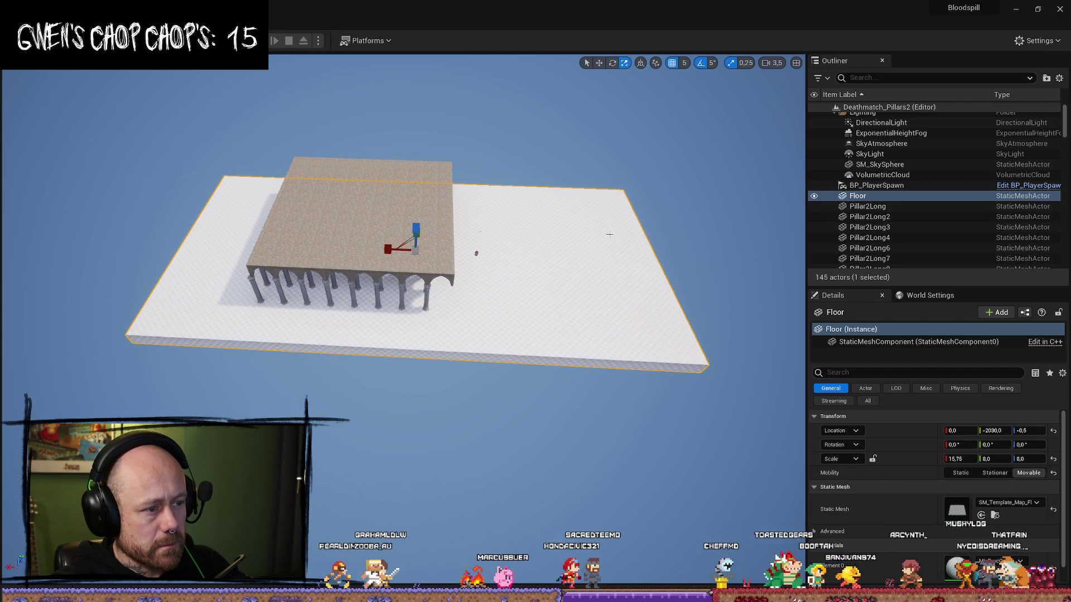
pyautogui.hotkey('alt', 'p')
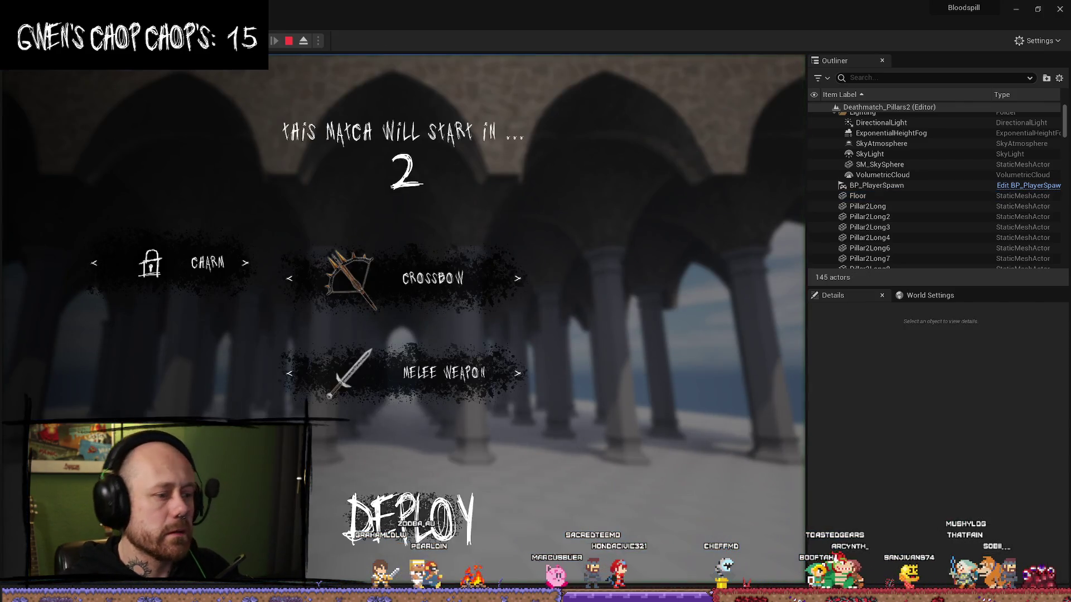
# Step: Run the Deathmatch_Pillars2 playtest full screen with F11, then end the session
pyautogui.press('F11')
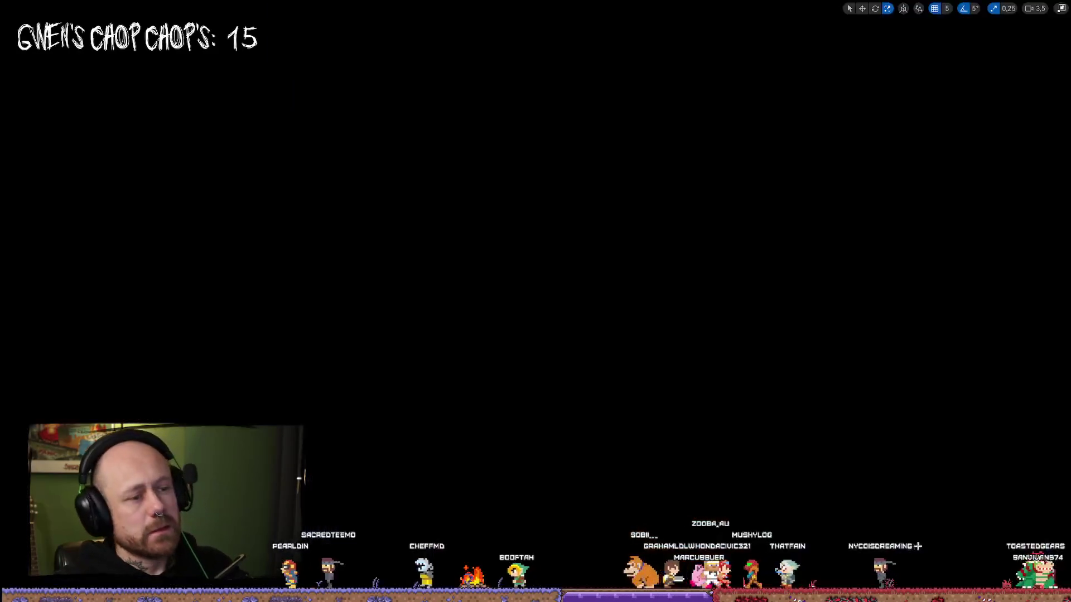
pyautogui.scroll(2, 536, 302)
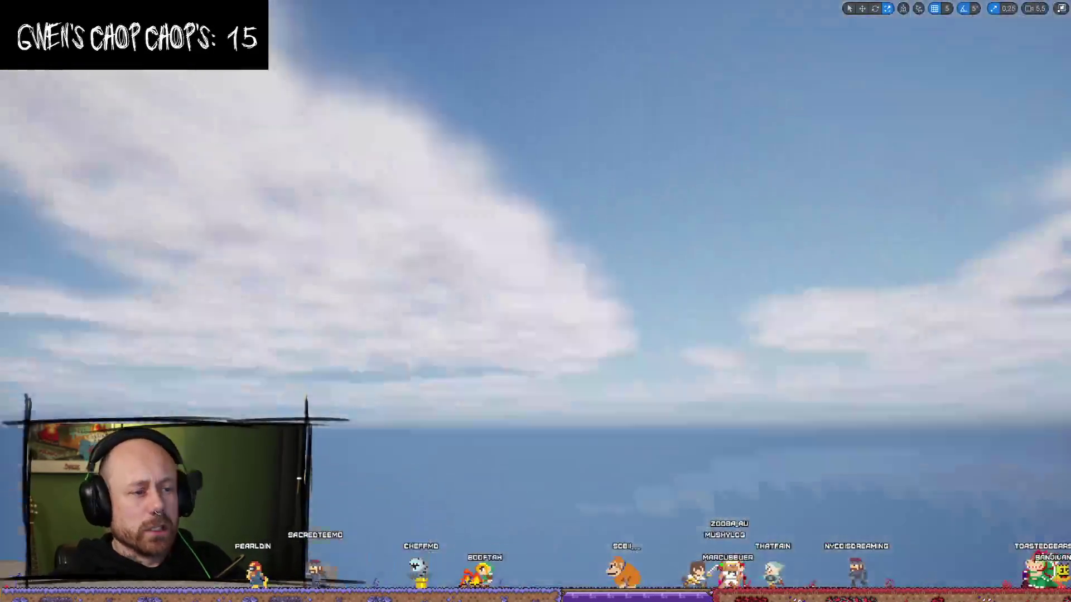
# Step: Restore the full editor layout and Save All changes to Deathmatch_Pillars2 from the File menu
pyautogui.press('1')
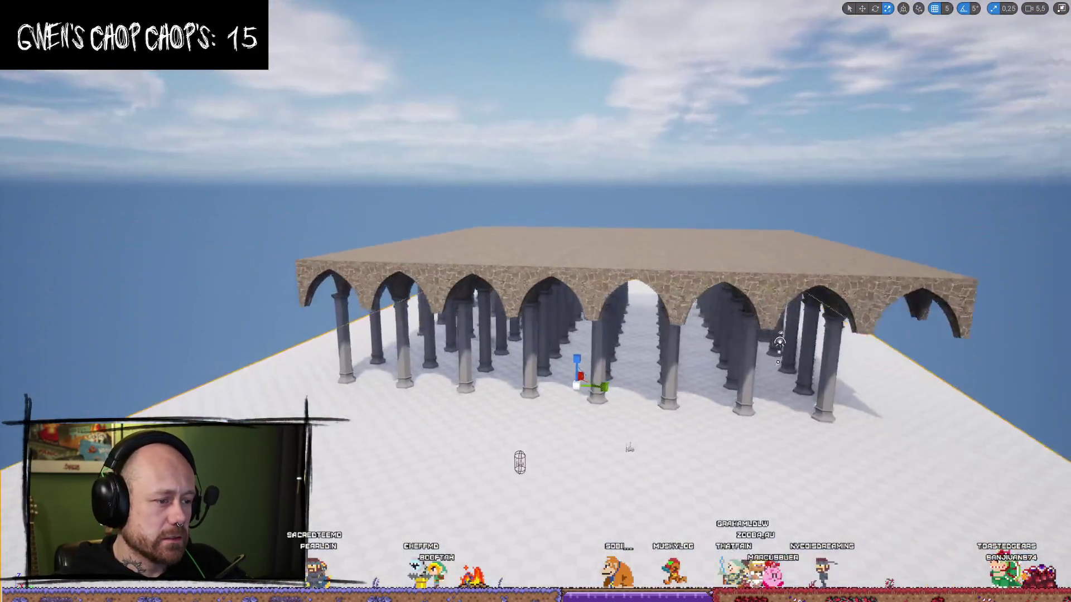
pyautogui.click(1061, 8)
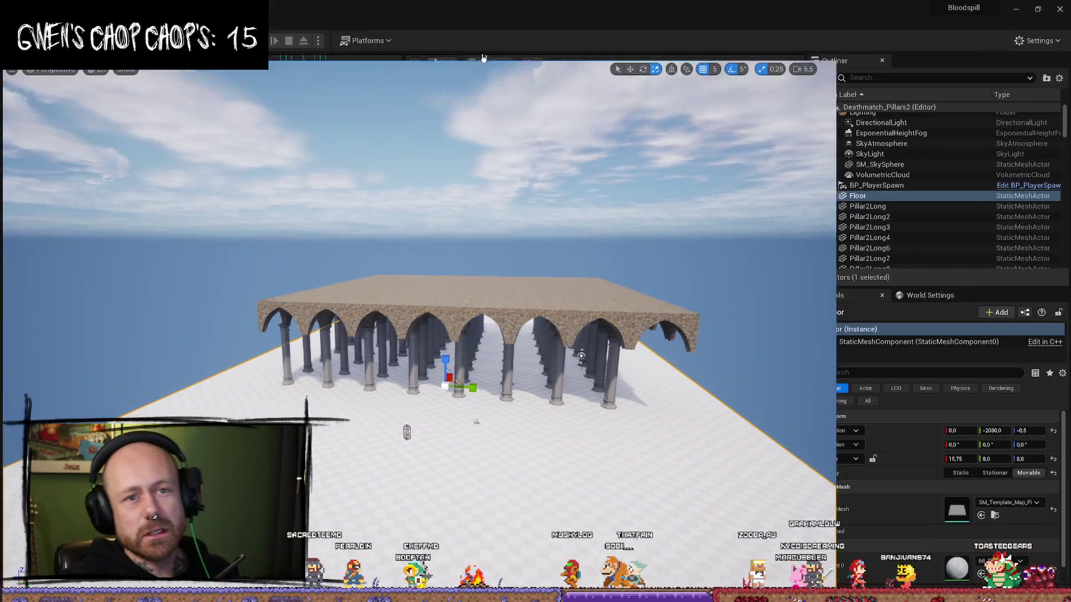
pyautogui.click(33, 7)
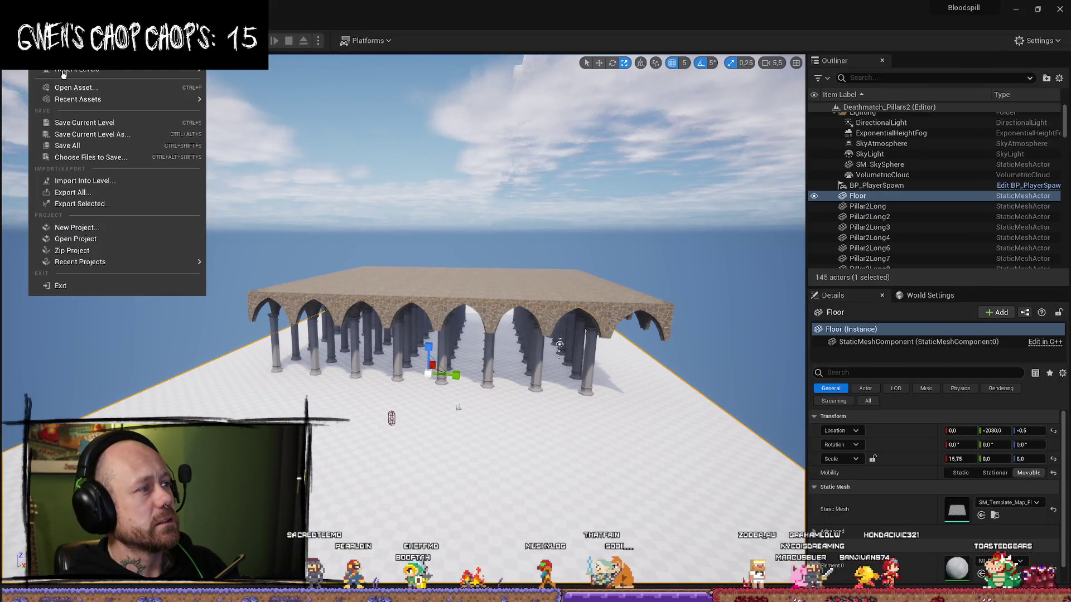
pyautogui.click(84, 156)
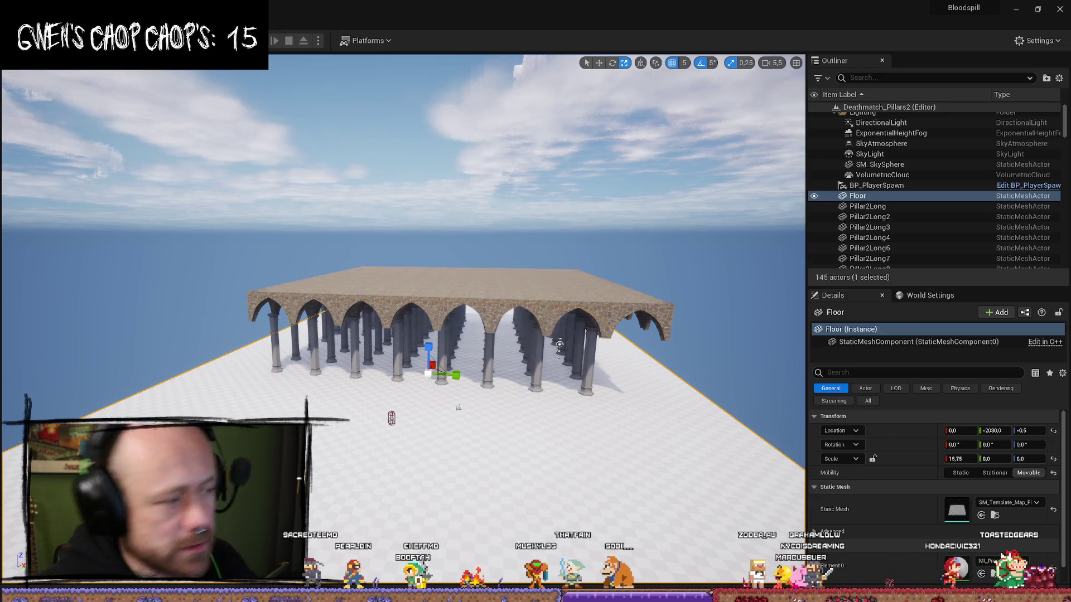